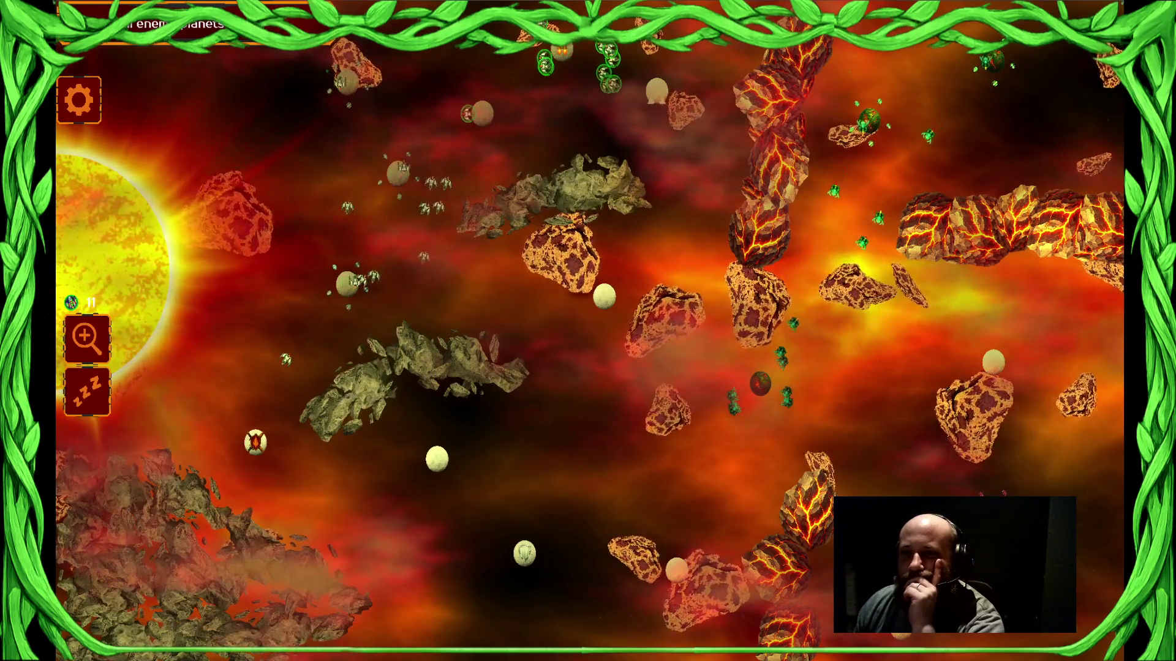
Launch a seed swarm from the owned asteroid toward the lower-left target area.
left_click_drag(398, 173, 347, 283)
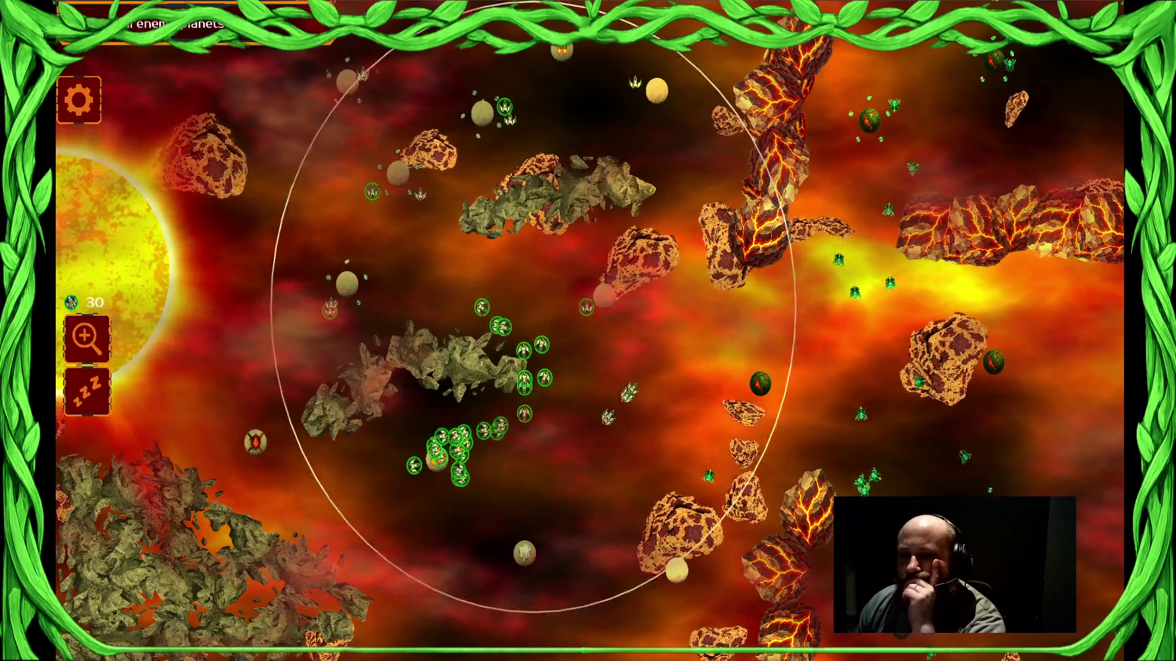
Move the ringed seeds, zoom in on the green fleet, and order an attack on the lower-right swarm.
left_click(691, 347)
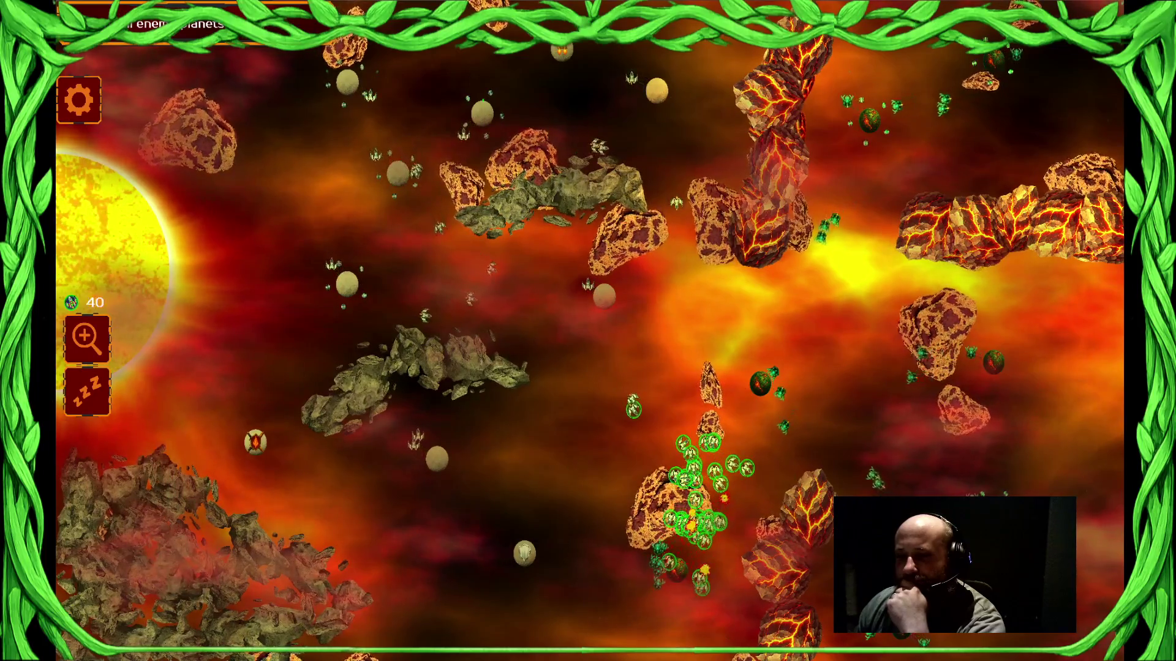
left_click(87, 338)
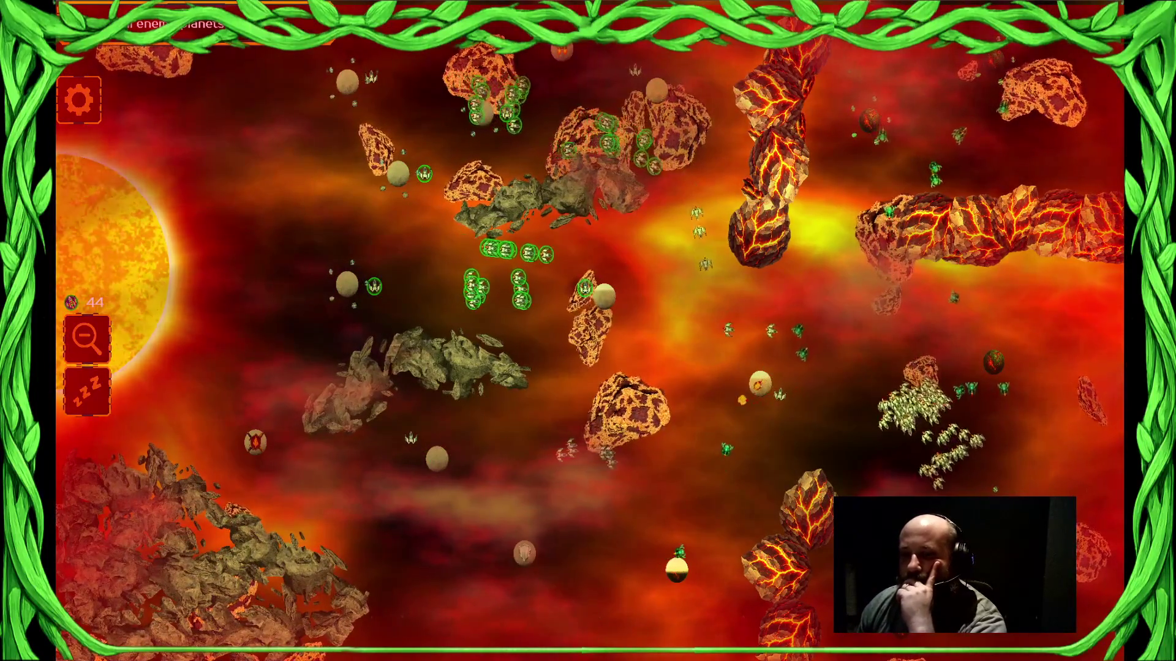
left_click(934, 435)
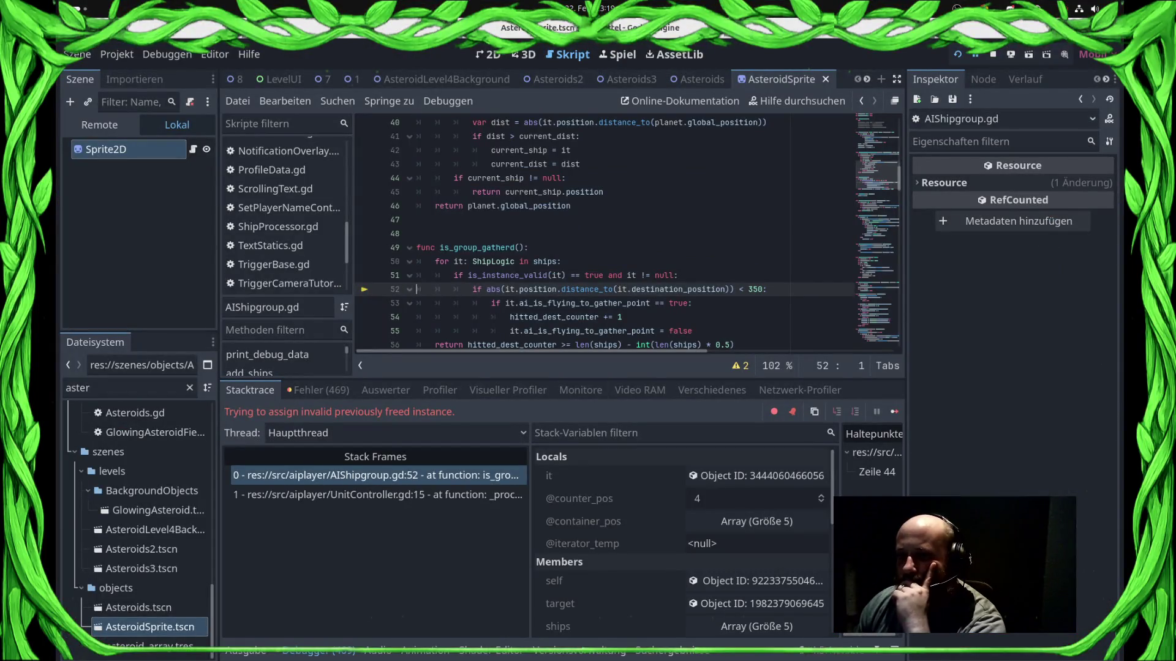
Resume the game past the freed-instance break several times, then stop the debug session with F8.
left_click(894, 412)
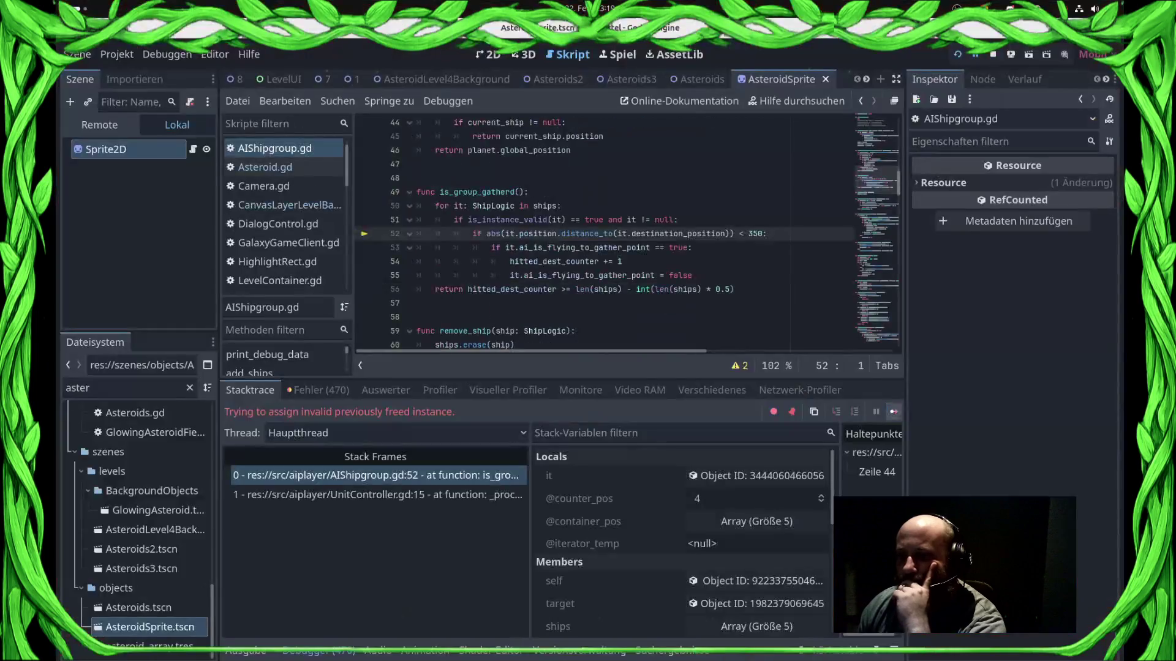
left_click(894, 412)
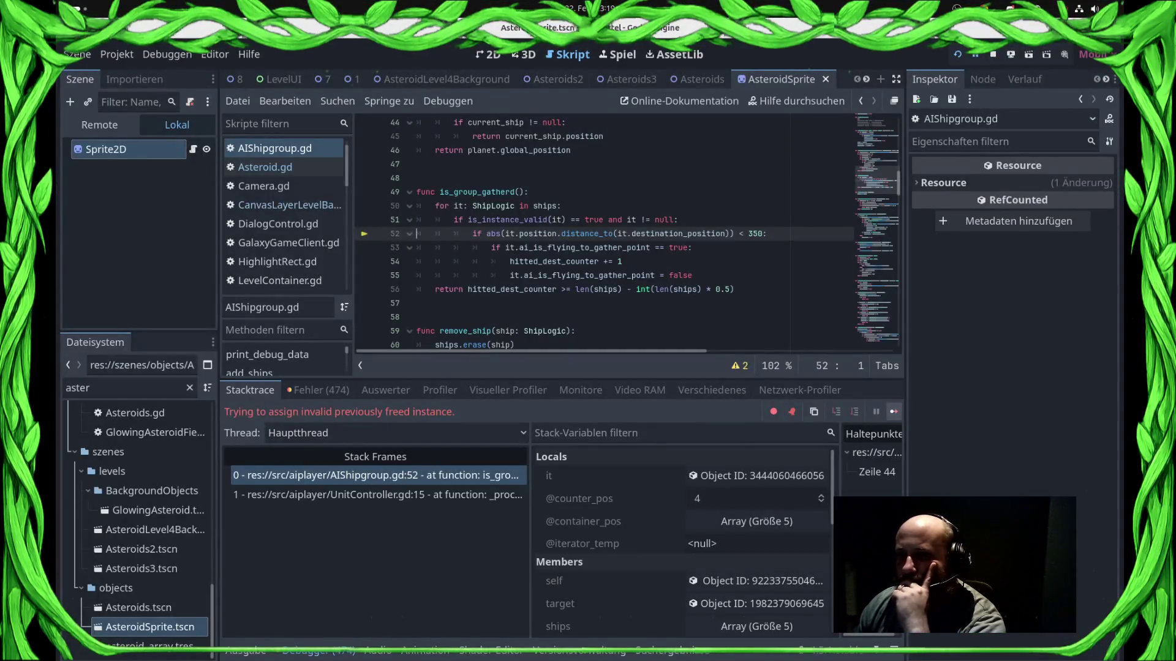
left_click(894, 412)
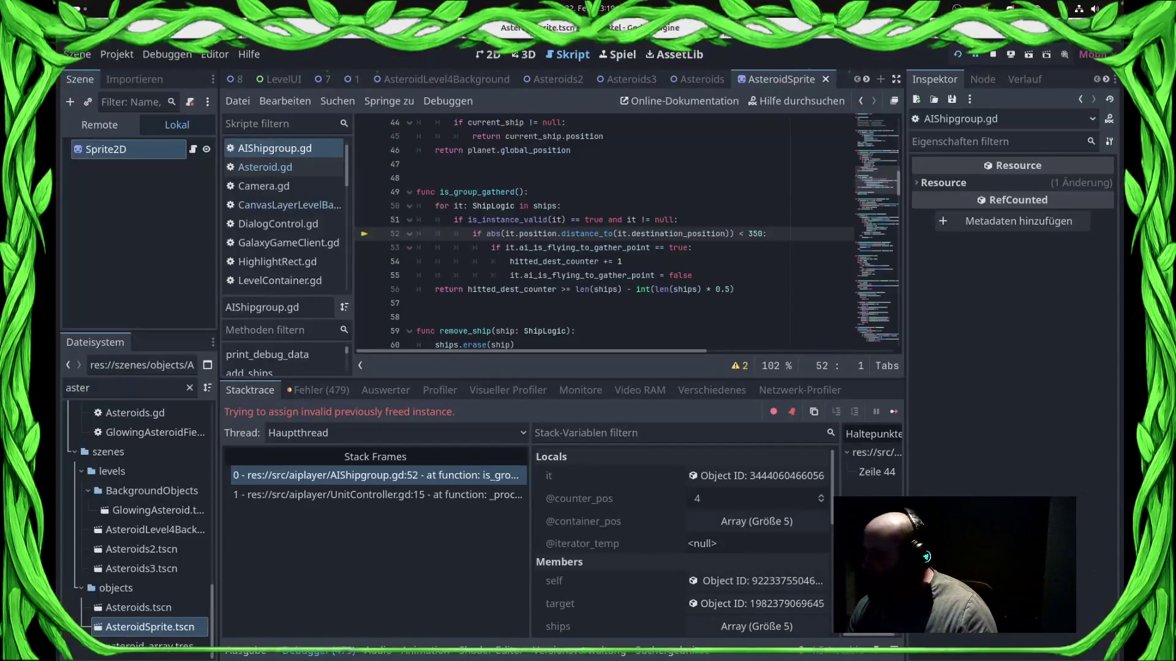
left_click(894, 412)
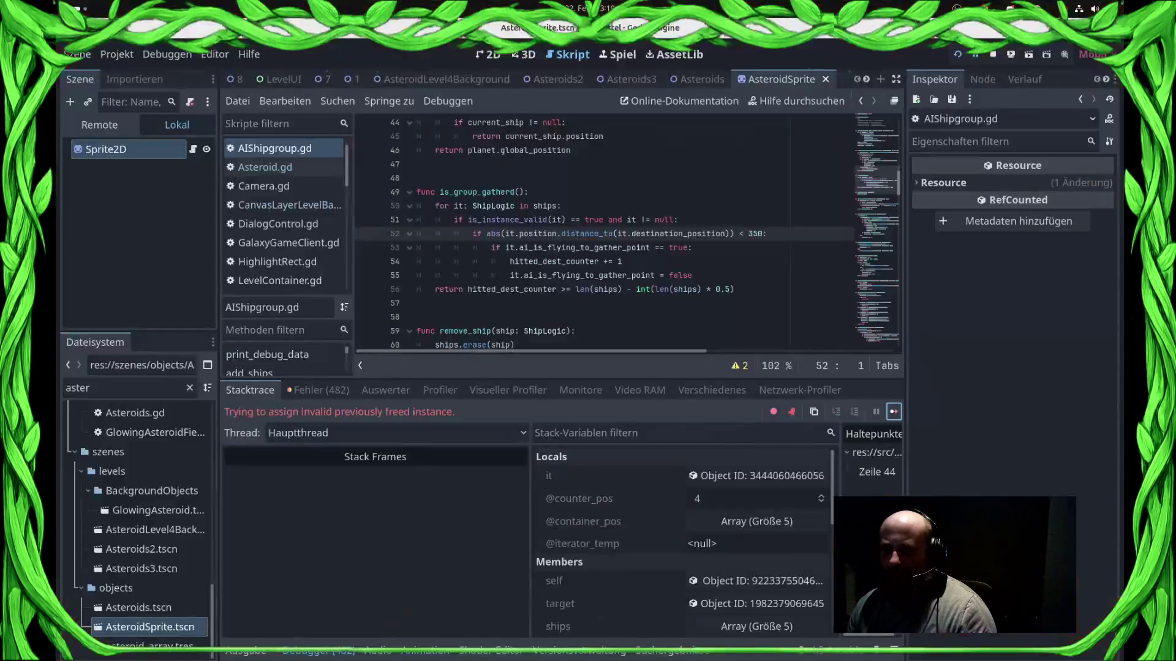
key("F8")
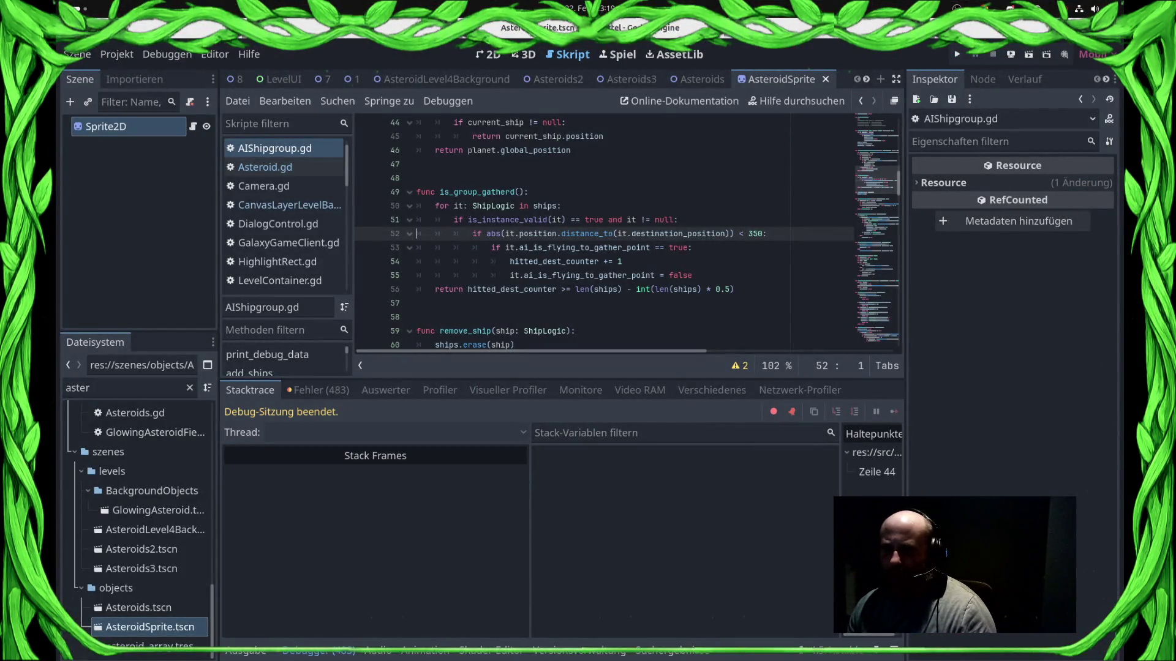
Inspect the ShipLogic for-loop over ships on line 50, then show level scene 1 in 2D.
left_click(561, 206)
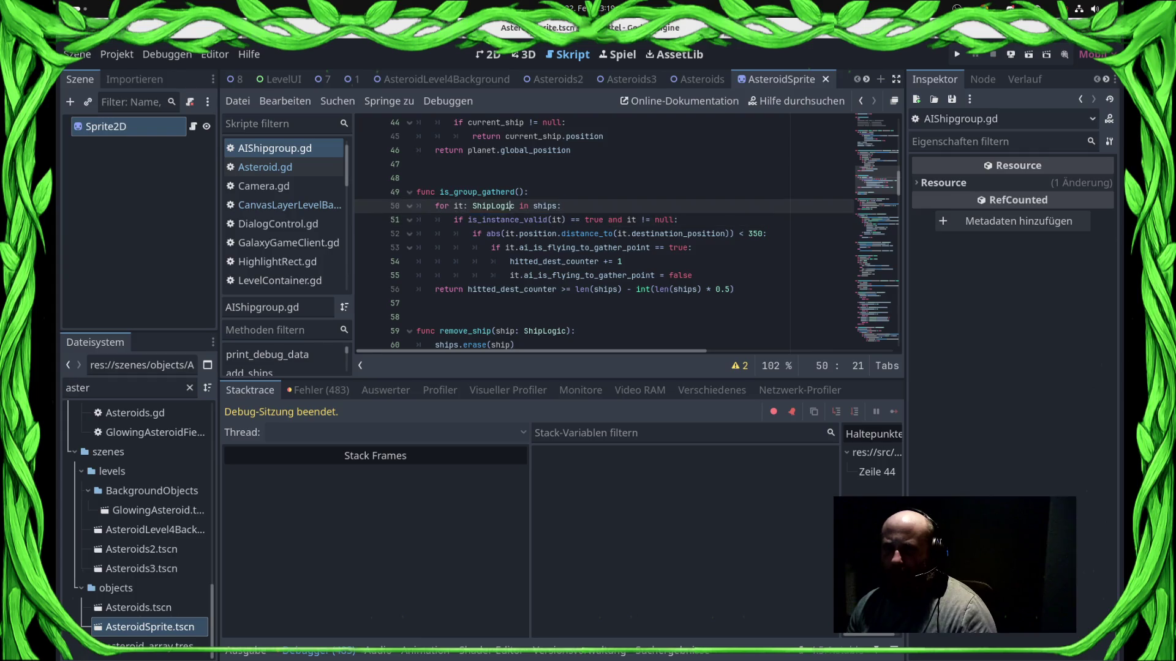
double_click(494, 206)
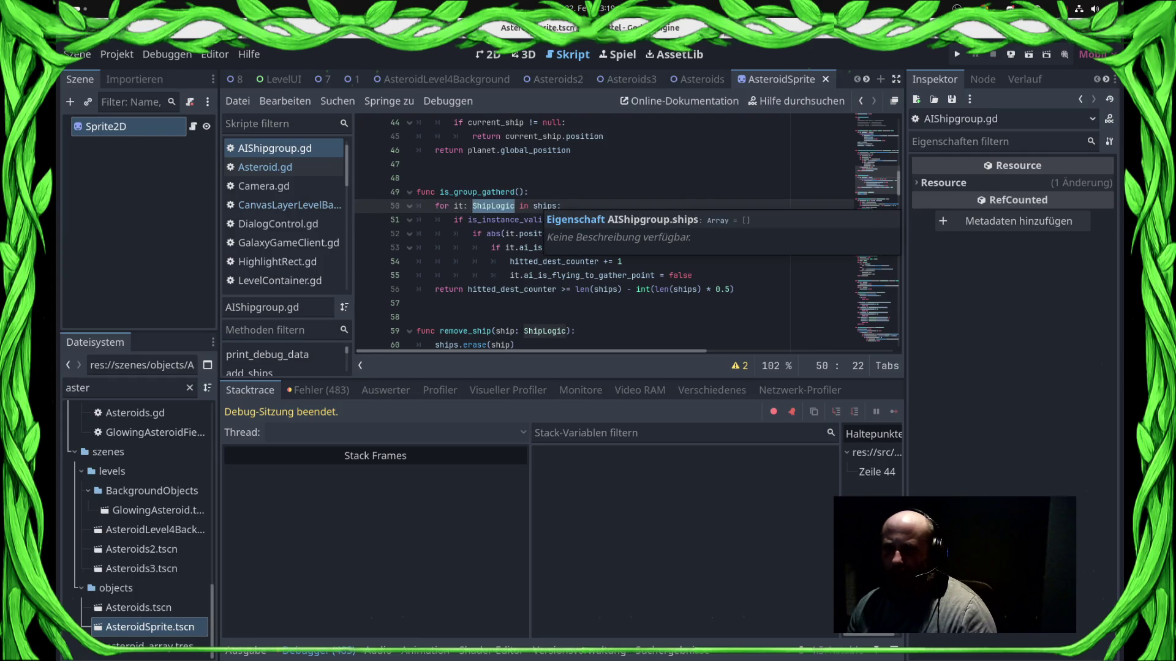
left_click(533, 206)
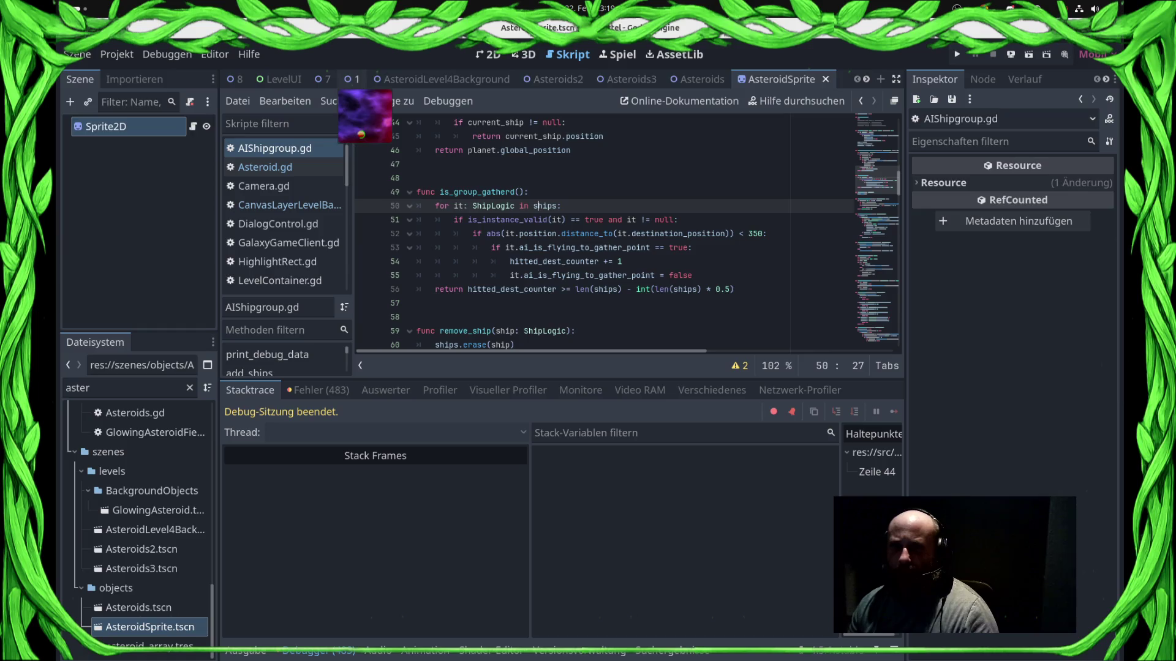
left_click(353, 80)
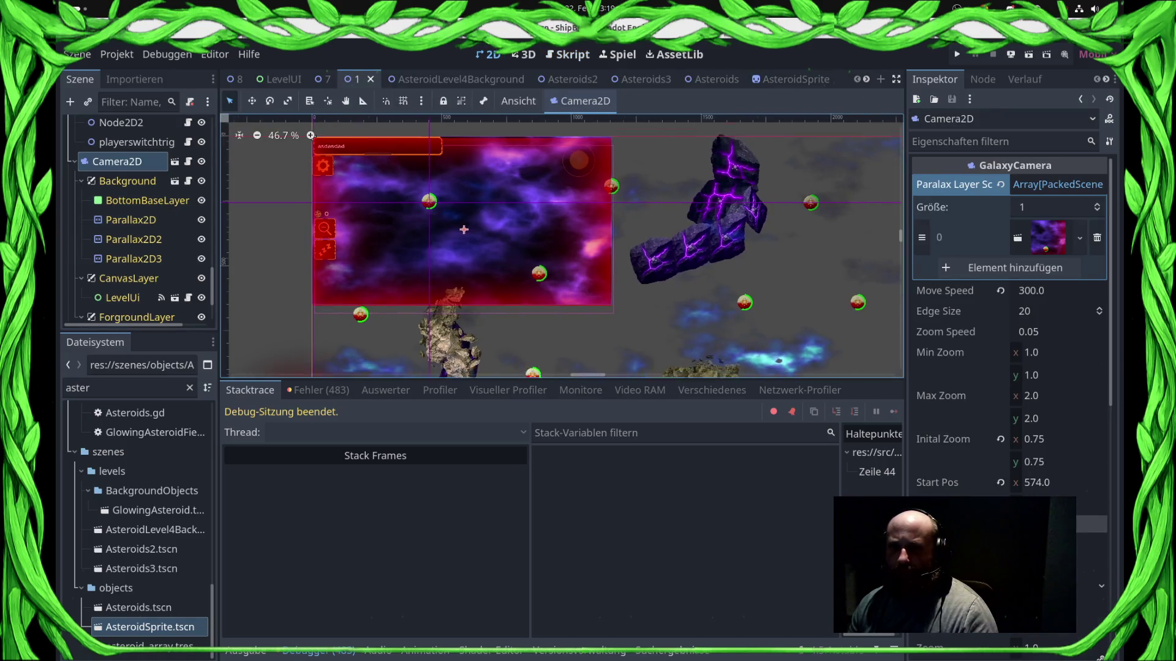
Select the Panel node and change its cloud shader colour from magenta to a darker blue.
left_click_drag(465, 325, 275, 220)
scroll(141, 245, "down", 3)
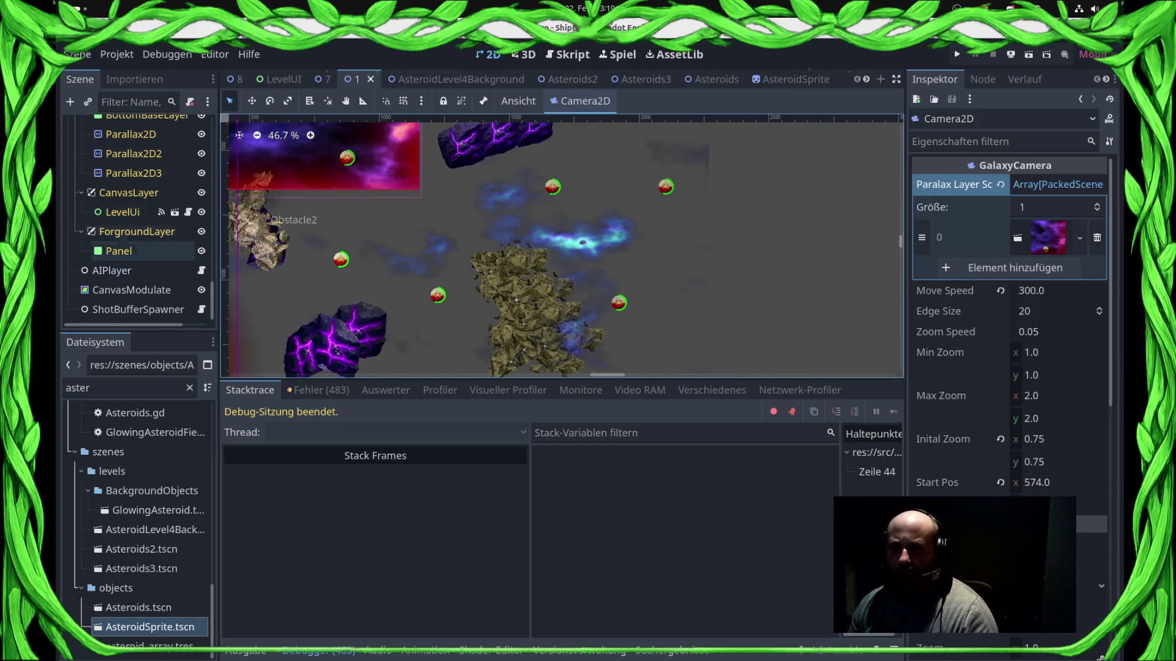
left_click(119, 251)
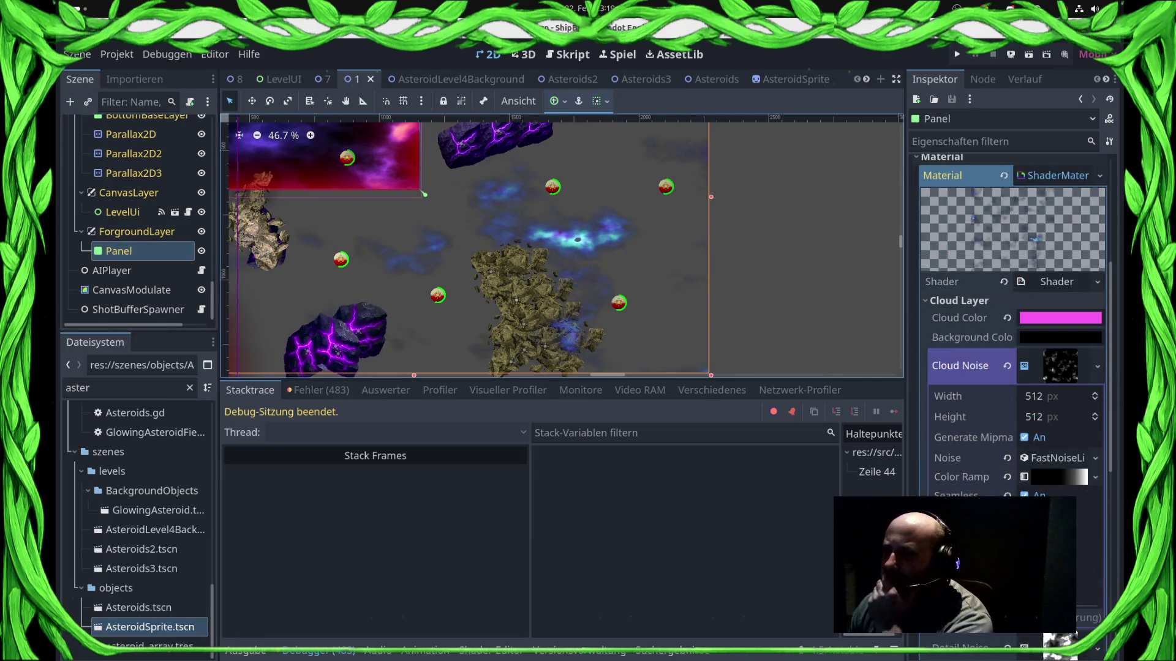
left_click(1060, 318)
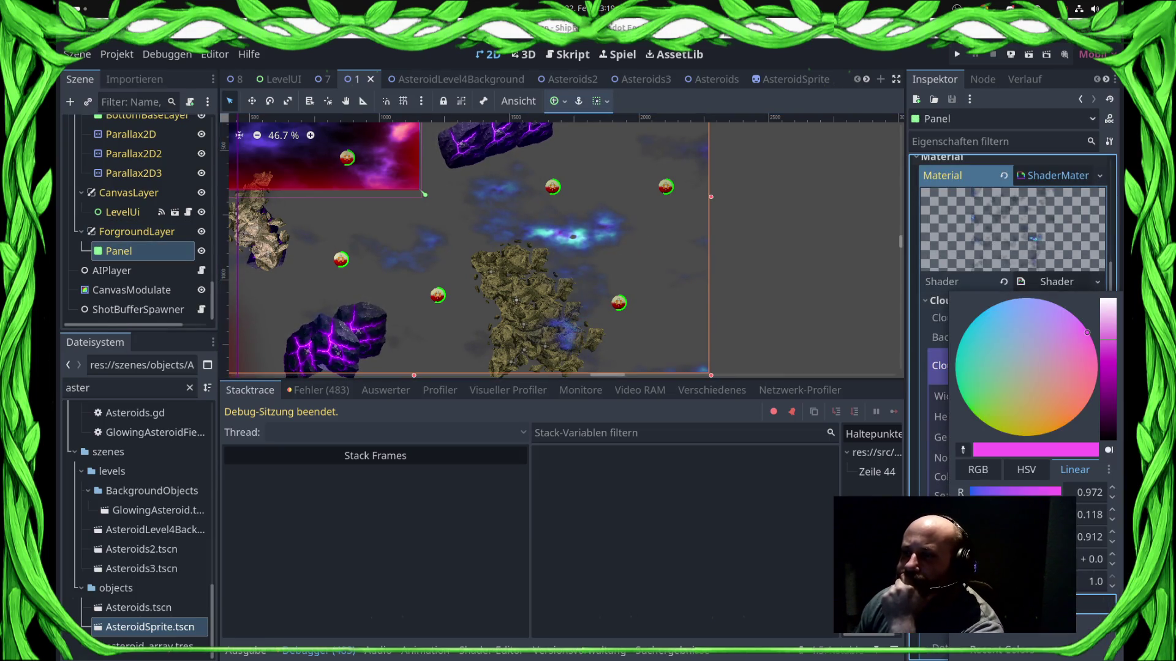
mouse_move(1109, 340)
left_mouse_down()
mouse_move(1109, 423)
mouse_move(1108, 373)
left_mouse_up()
left_click_drag(1087, 332, 1031, 316)
key("Escape")
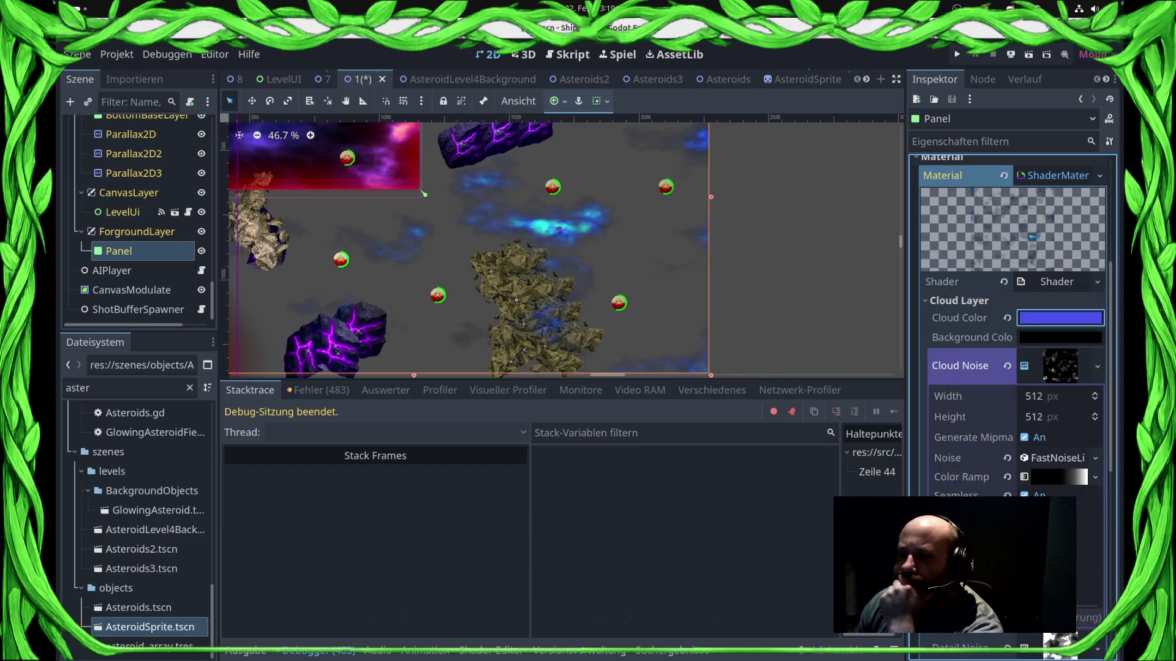
Reshape the cloud Color Ramp by adding a stop and shifting stops to soften the fog.
scroll(1010, 306, "down", 4)
left_click(1056, 352)
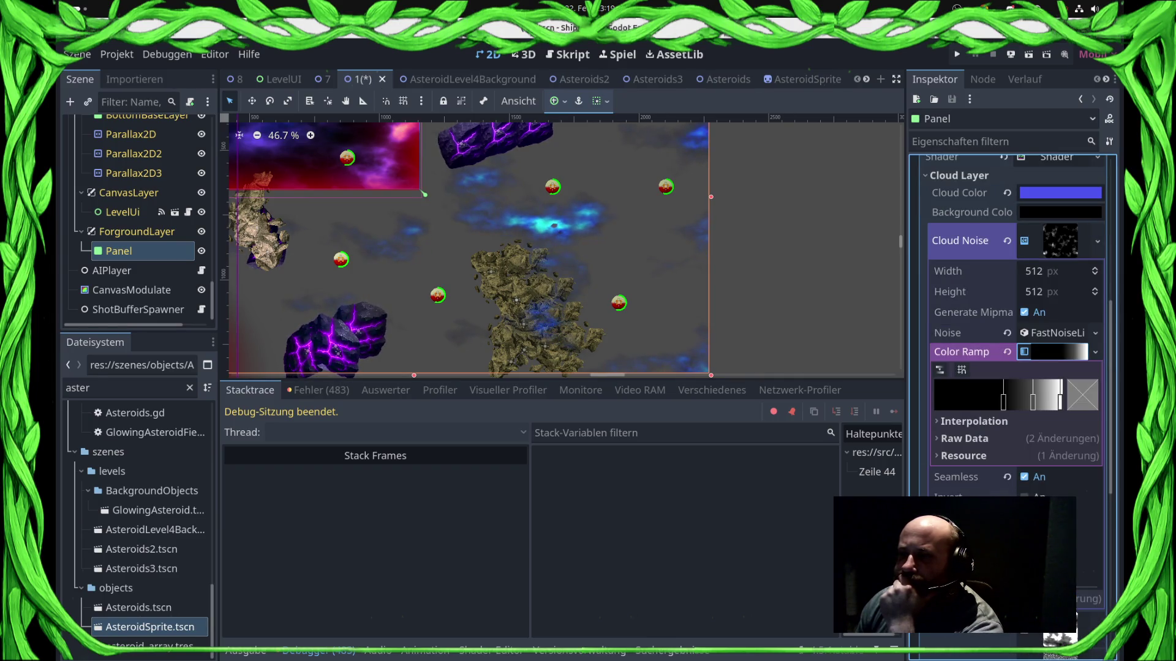
left_click(1062, 402)
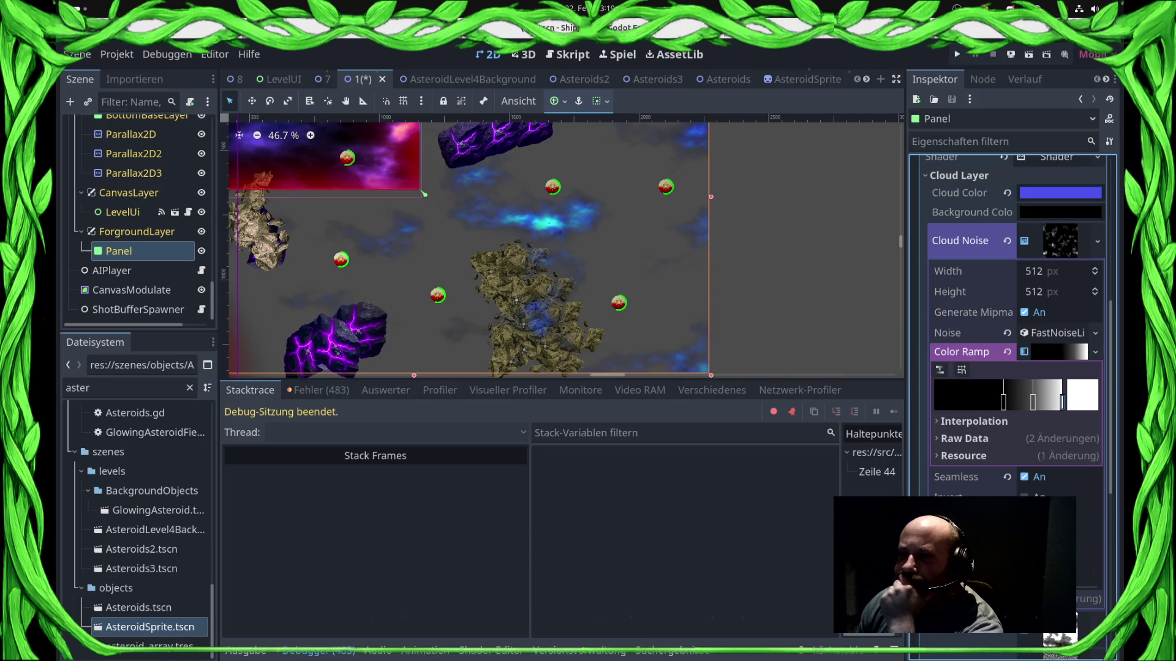
left_click_drag(1033, 402, 1047, 402)
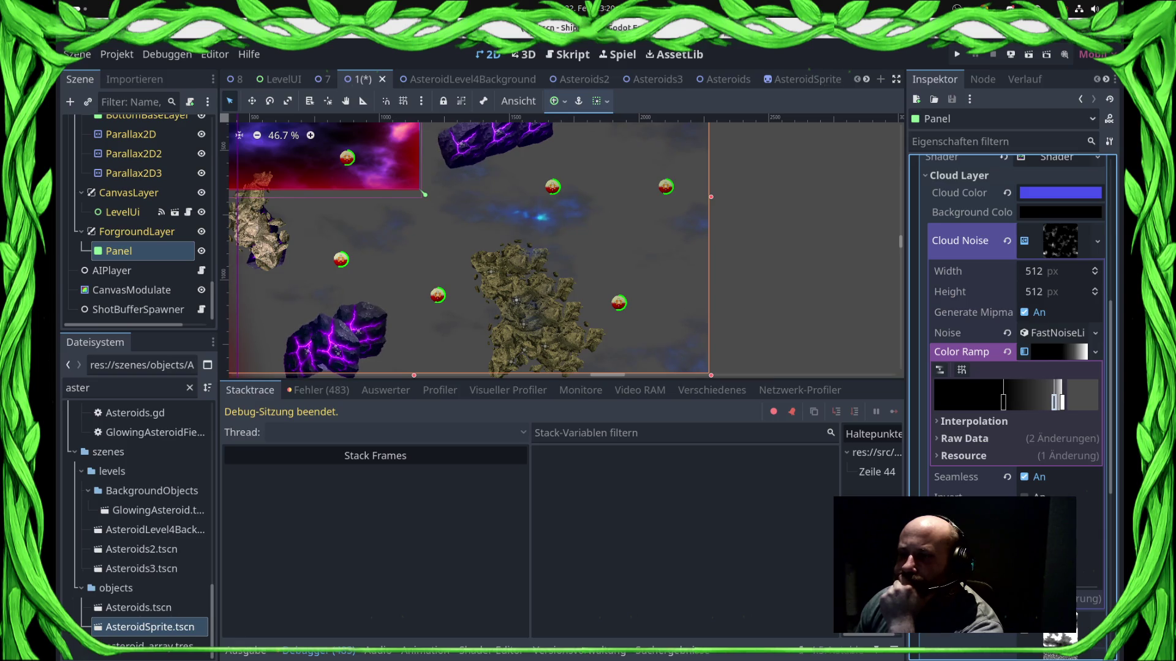
left_click(1032, 402)
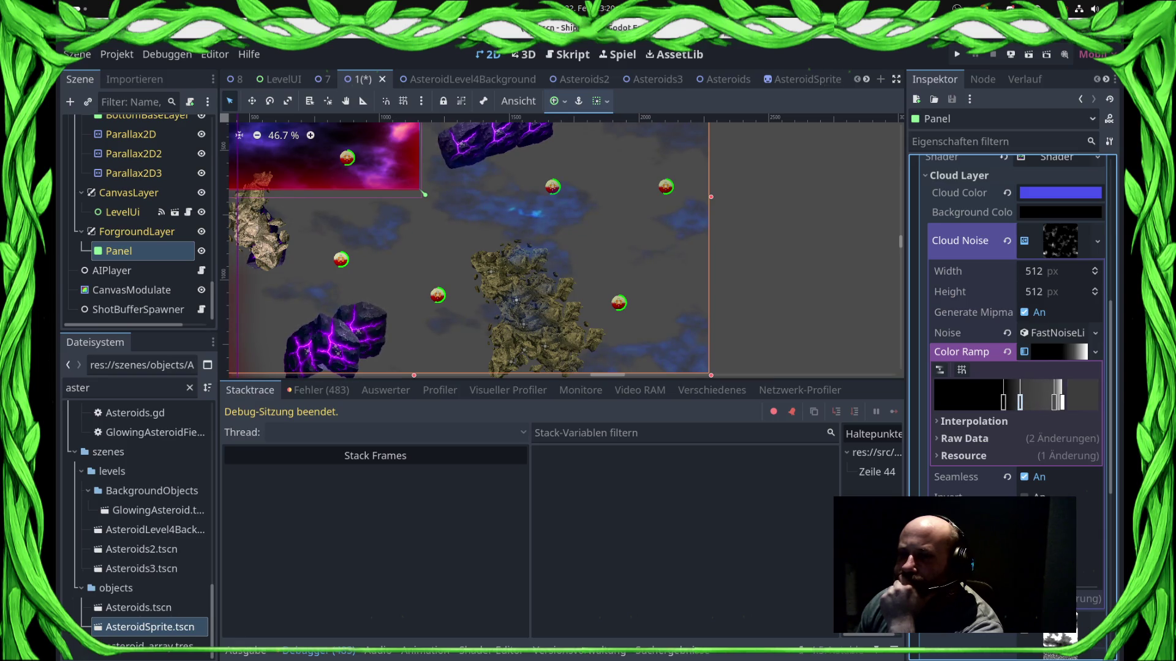
left_click_drag(1003, 401, 934, 402)
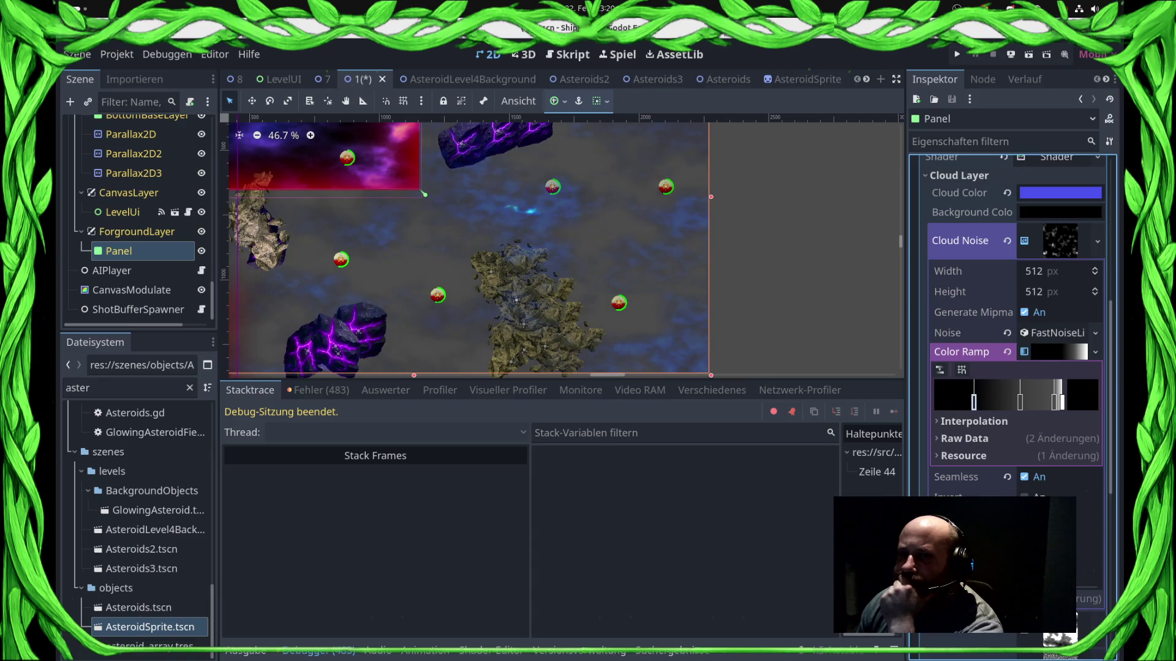
left_click_drag(1020, 402, 1014, 402)
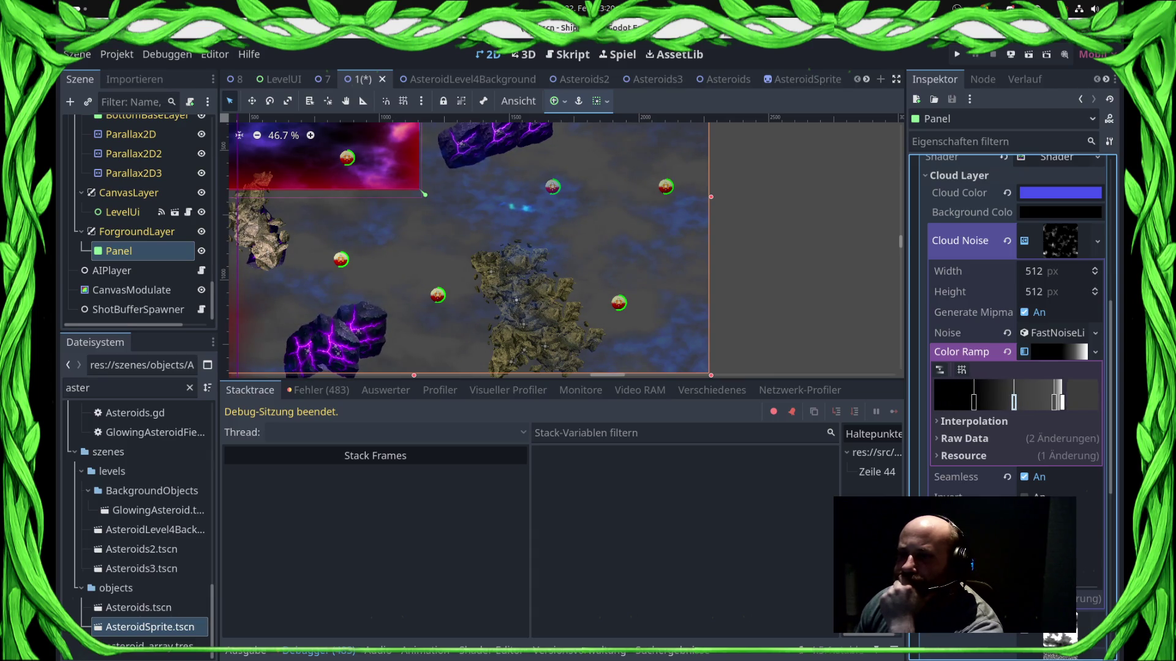
left_click(1054, 402)
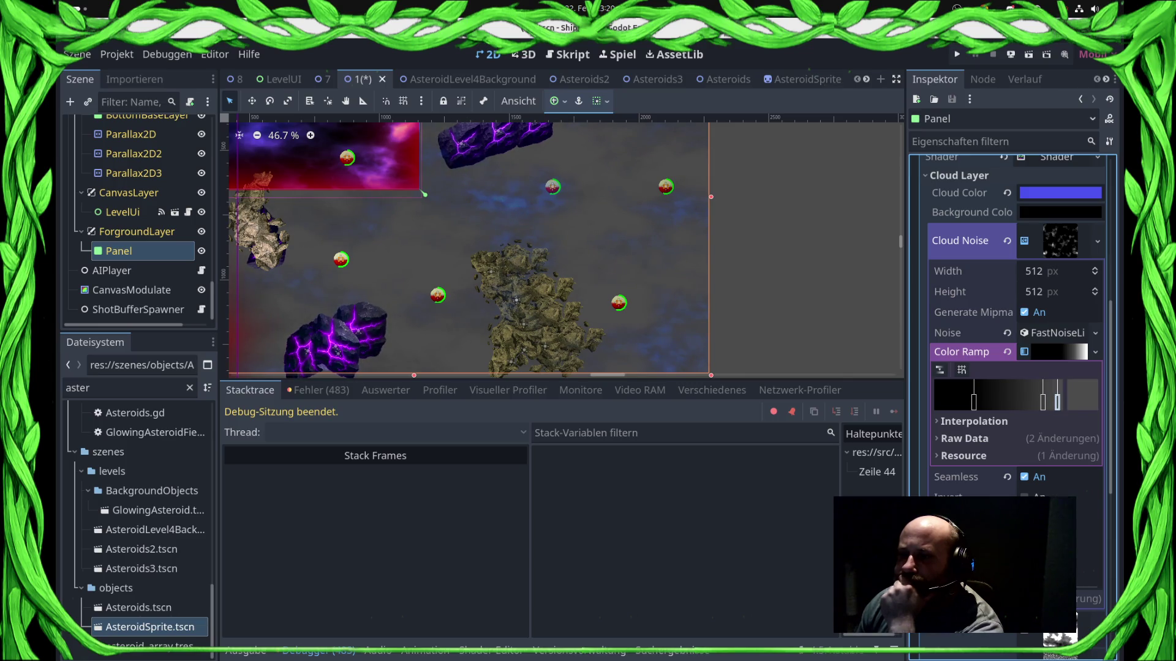
left_click_drag(1043, 402, 1049, 402)
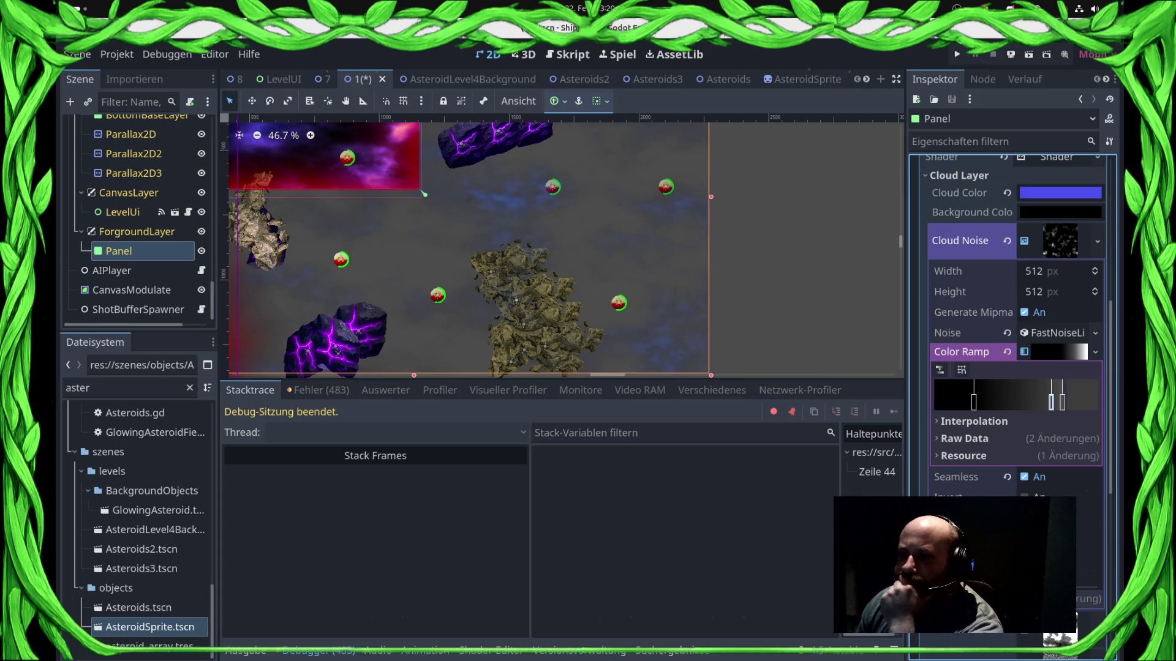
left_click_drag(974, 402, 992, 402)
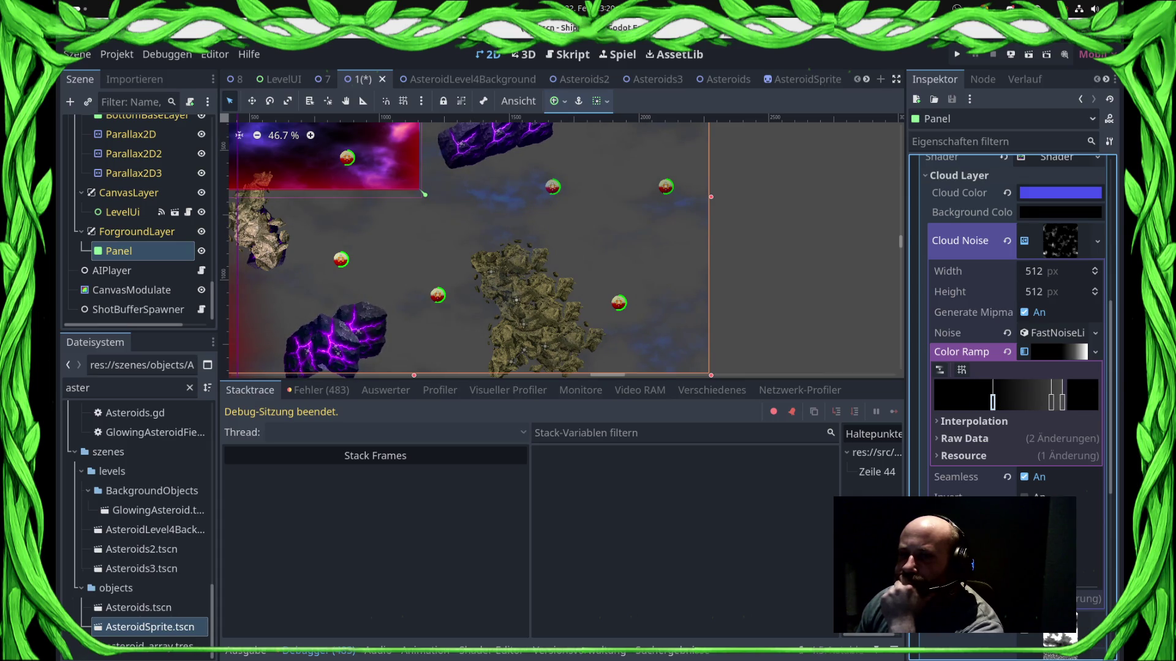
scroll(1016, 398, "down", 3)
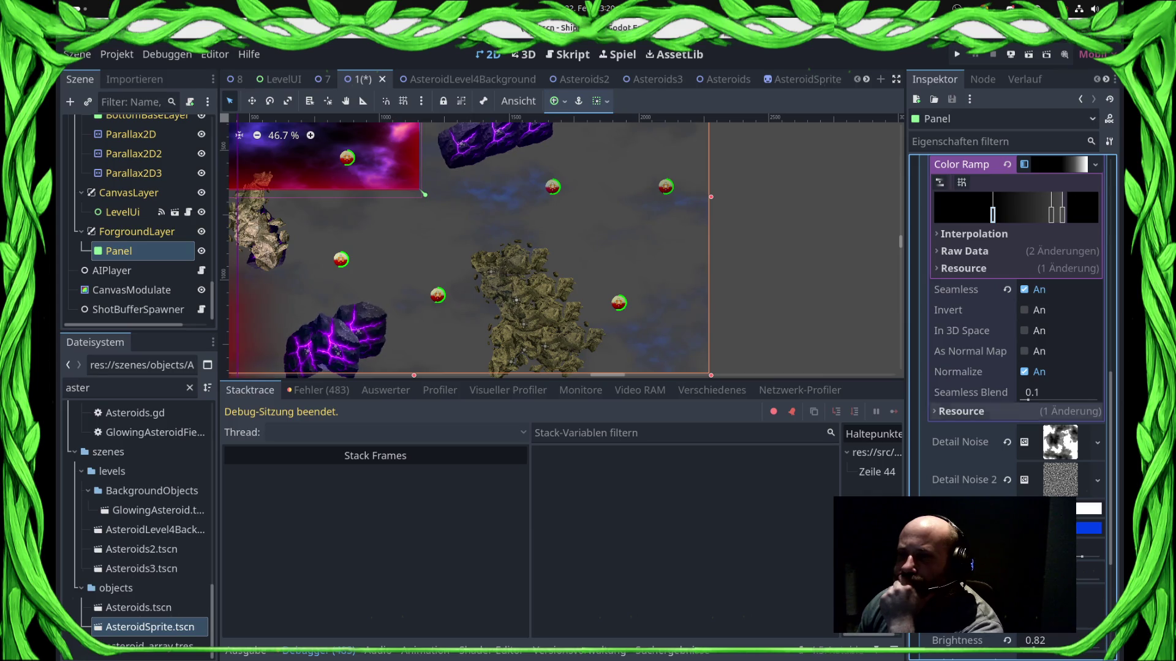
Lighten the grey detail colour from 6a6a6a to a2a2a2 and save the scene.
scroll(1016, 331, "down", 2)
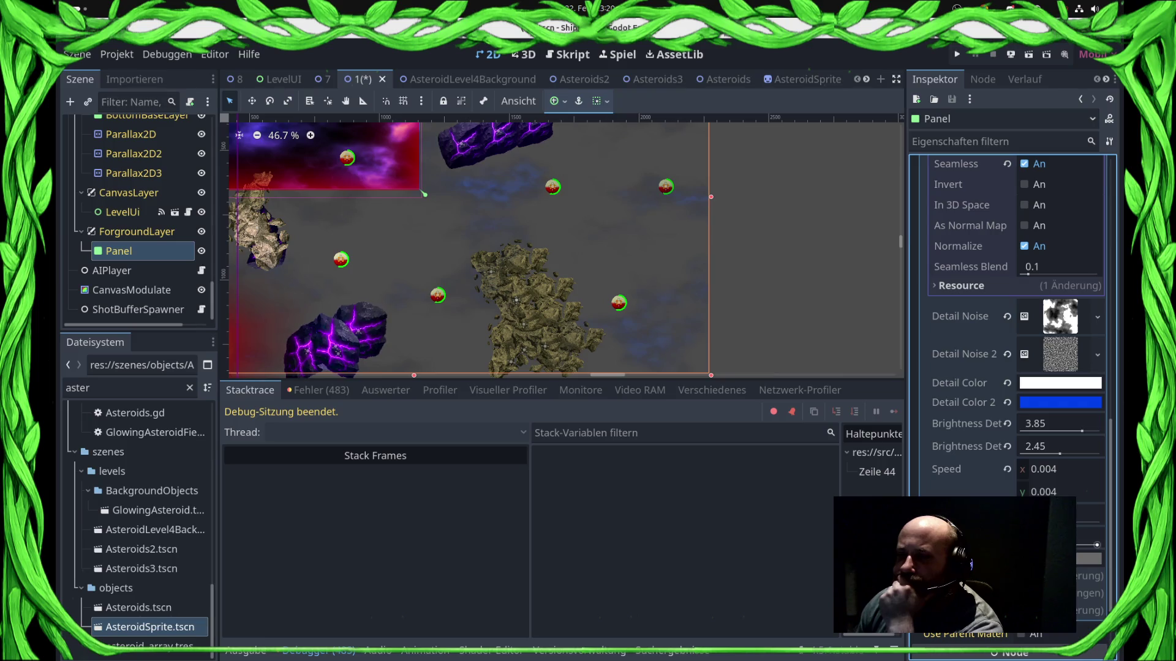
left_click(1088, 559)
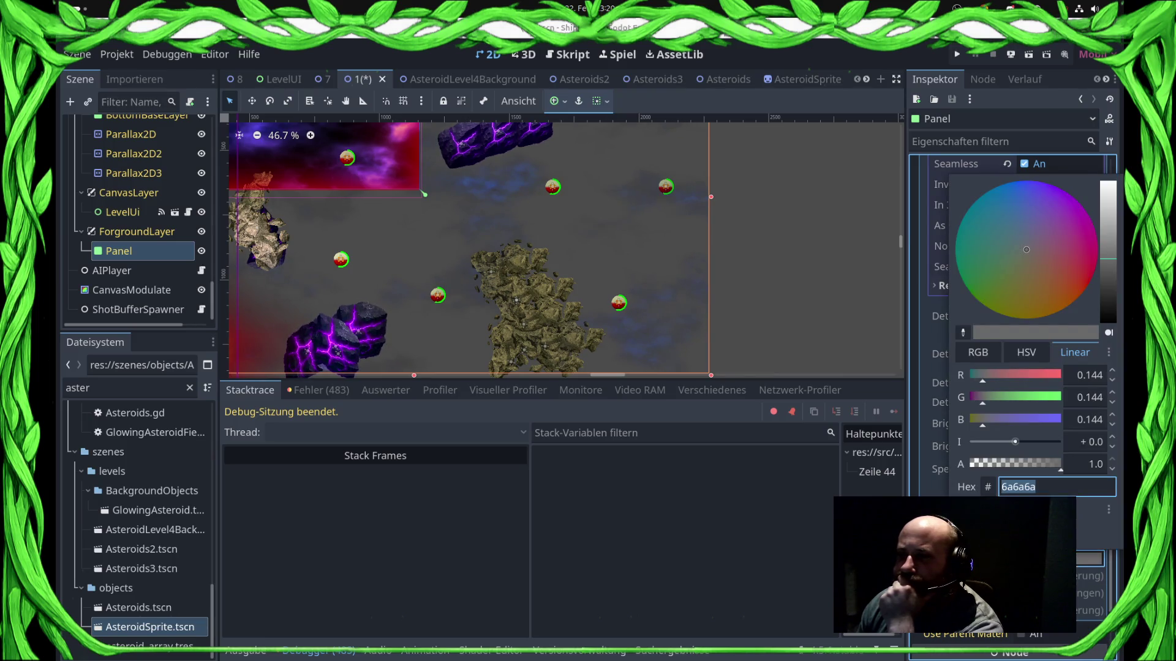
mouse_move(1107, 259)
left_mouse_down()
mouse_move(1107, 202)
mouse_move(1108, 254)
mouse_move(1107, 230)
left_mouse_up()
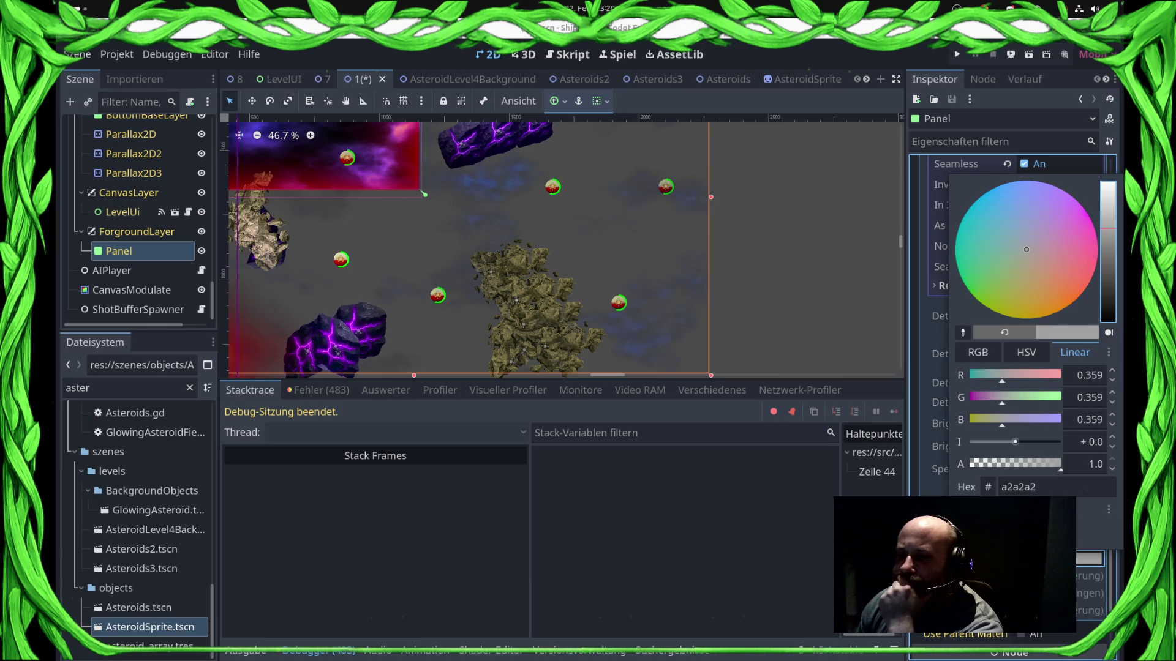
key("Escape")
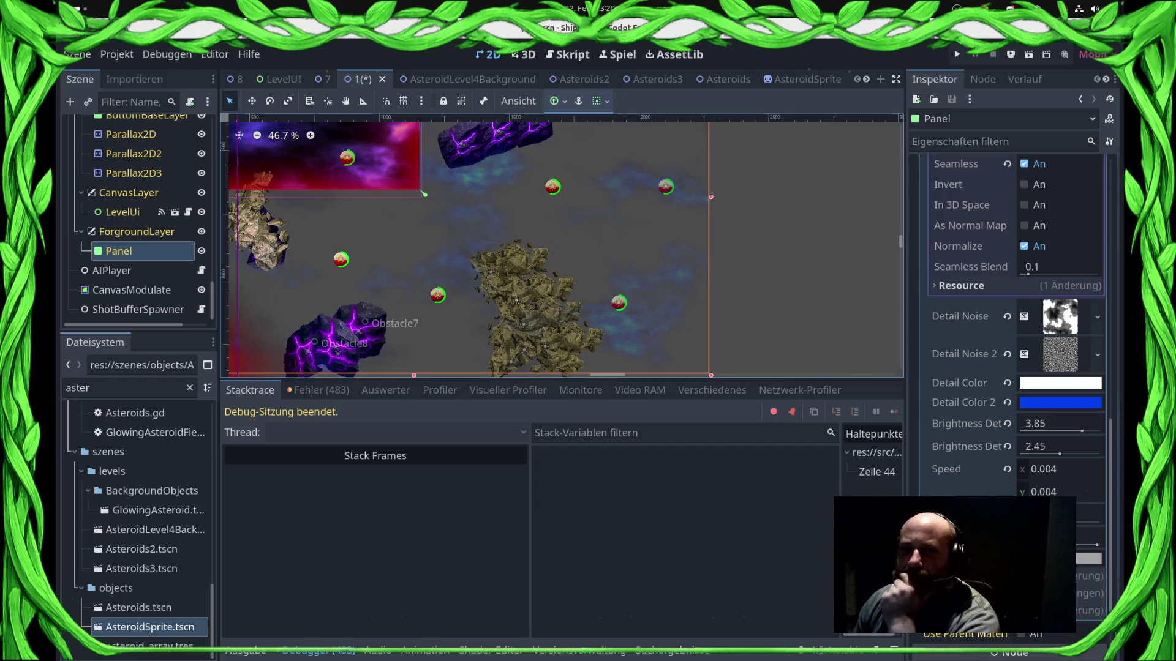
key("ctrl+s")
Switch to scene 8 and open the script editor on AIShipgroup.gd.
scroll(426, 229, "down", 4)
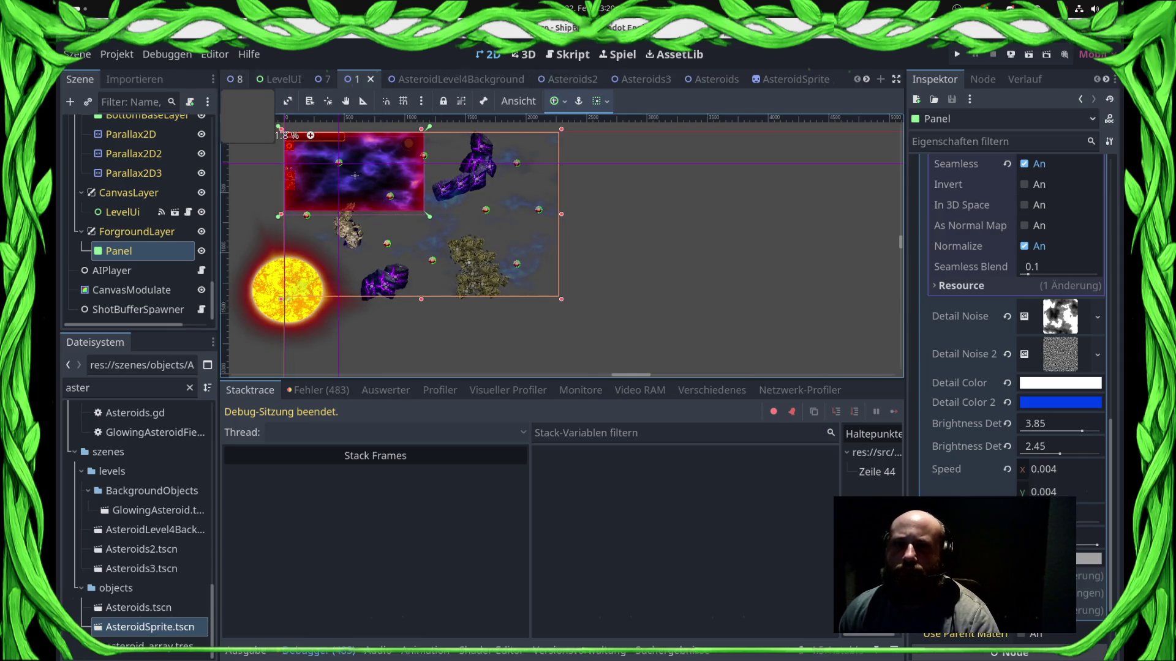
left_click(234, 79)
key("ctrl+F3")
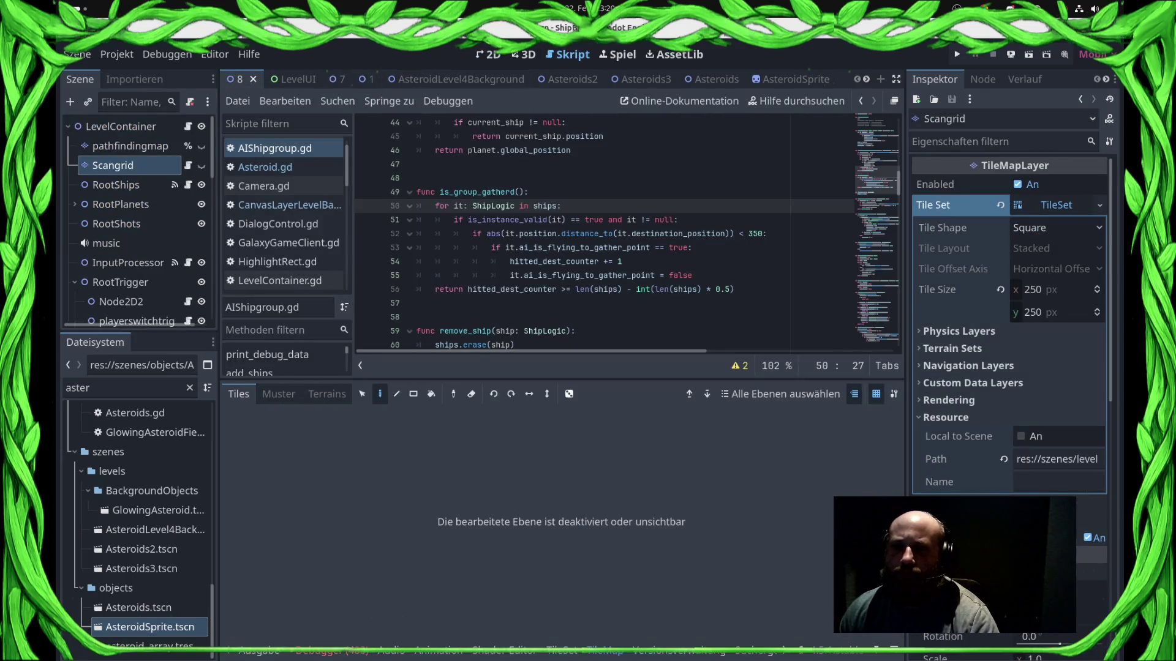
left_click(265, 167)
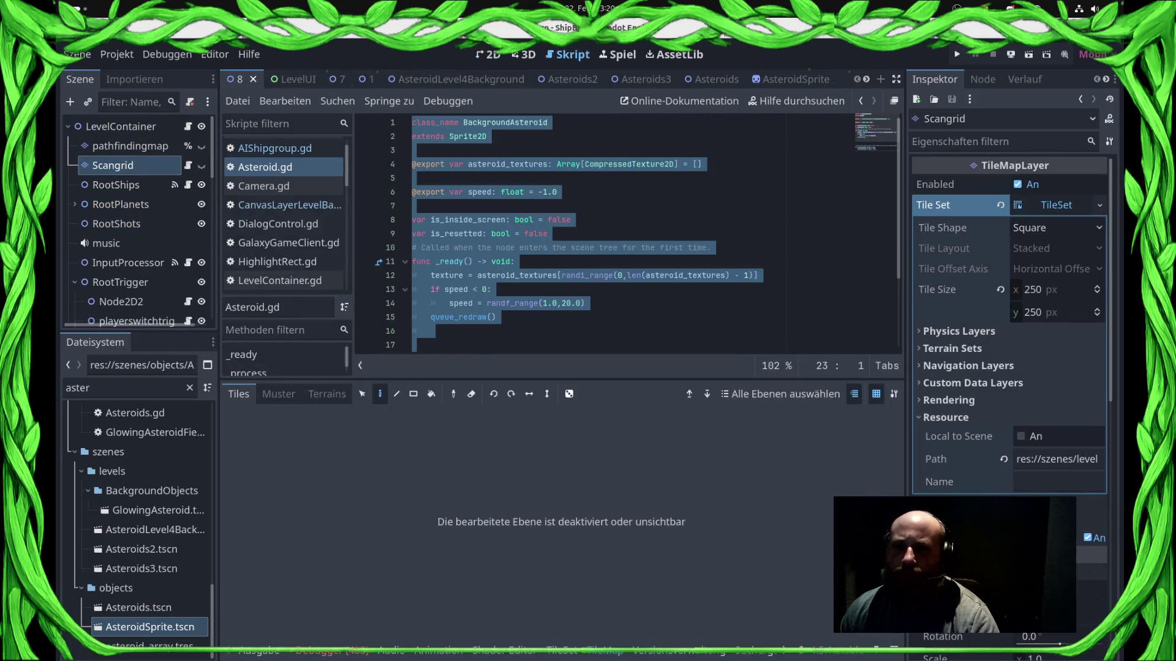
left_click(275, 149)
left_click(282, 205)
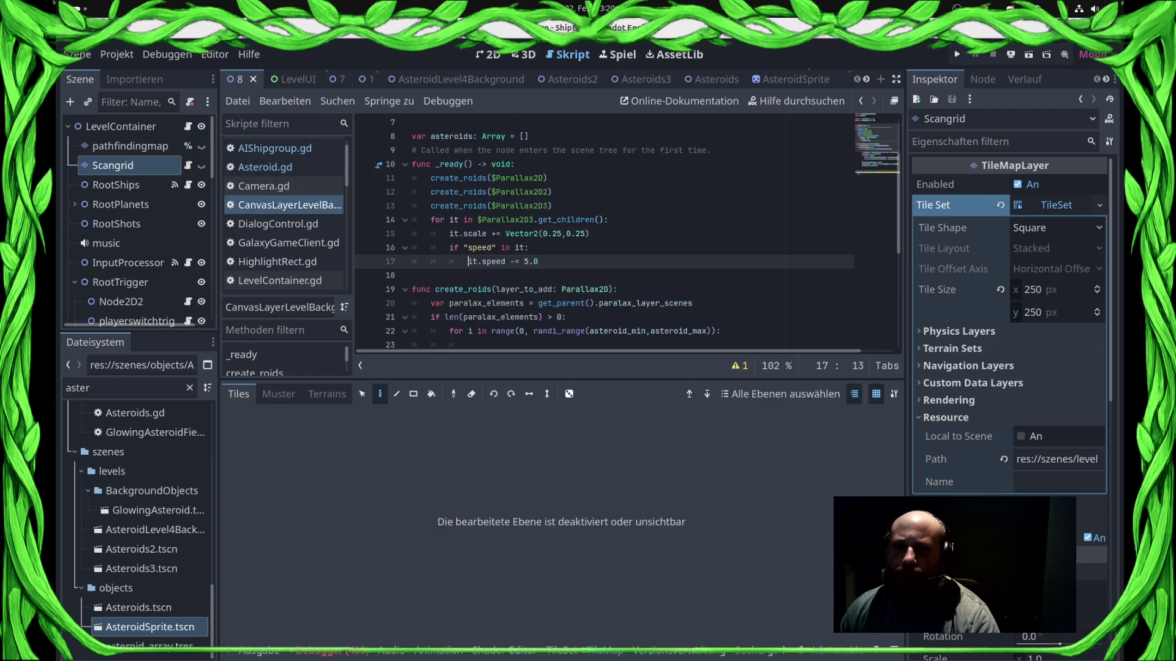
left_click(263, 187)
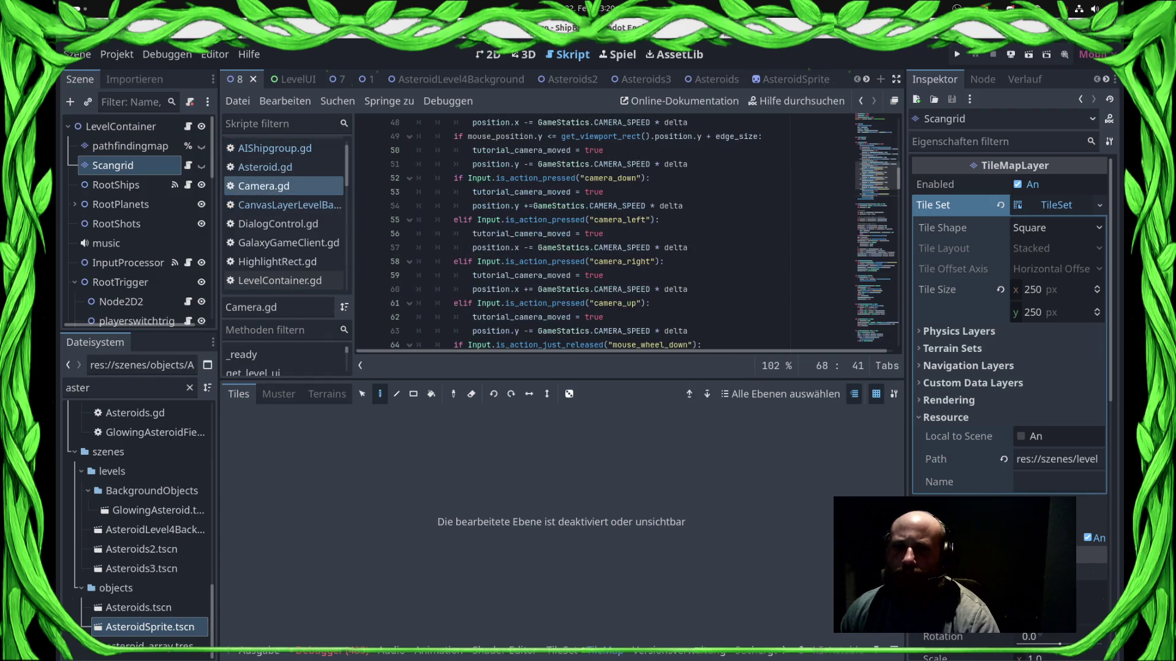
left_click(266, 168)
left_click(275, 148)
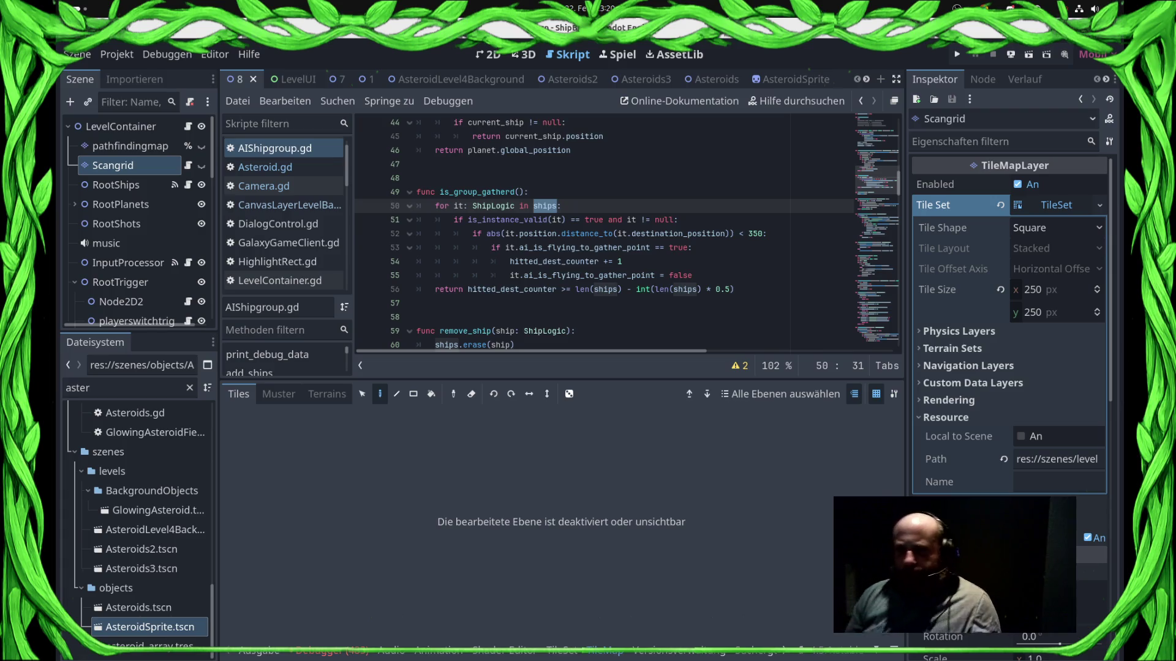
Scroll through the Skripte list to locate UnitController.gd.
scroll(613, 233, "down", 2)
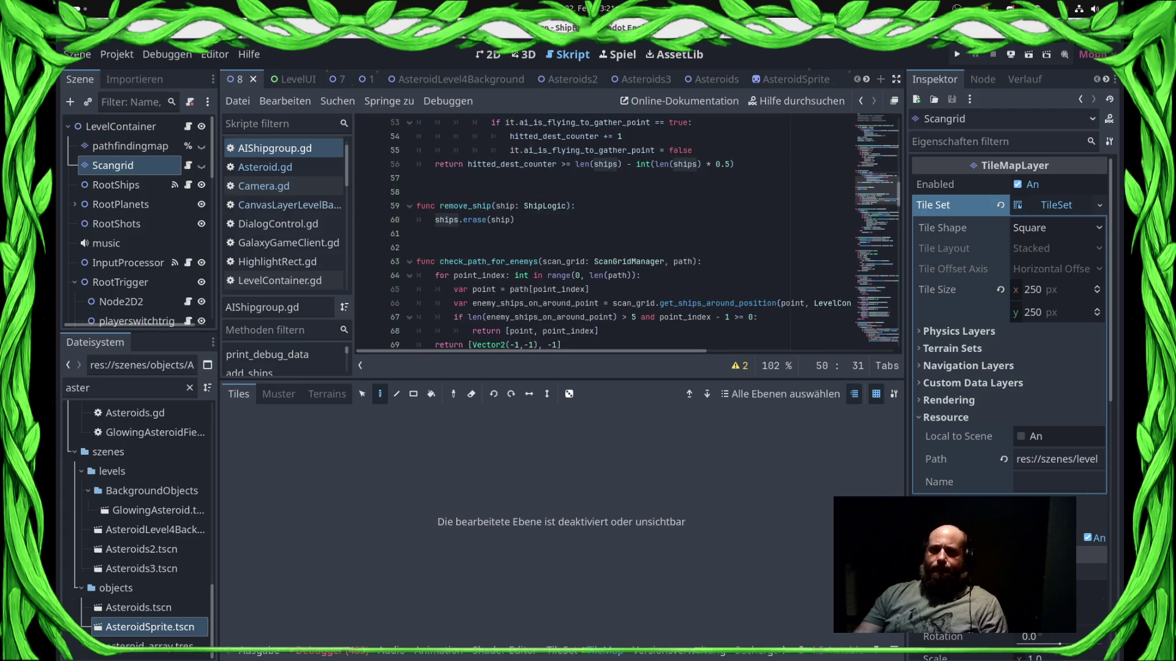
scroll(613, 232, "up", 3)
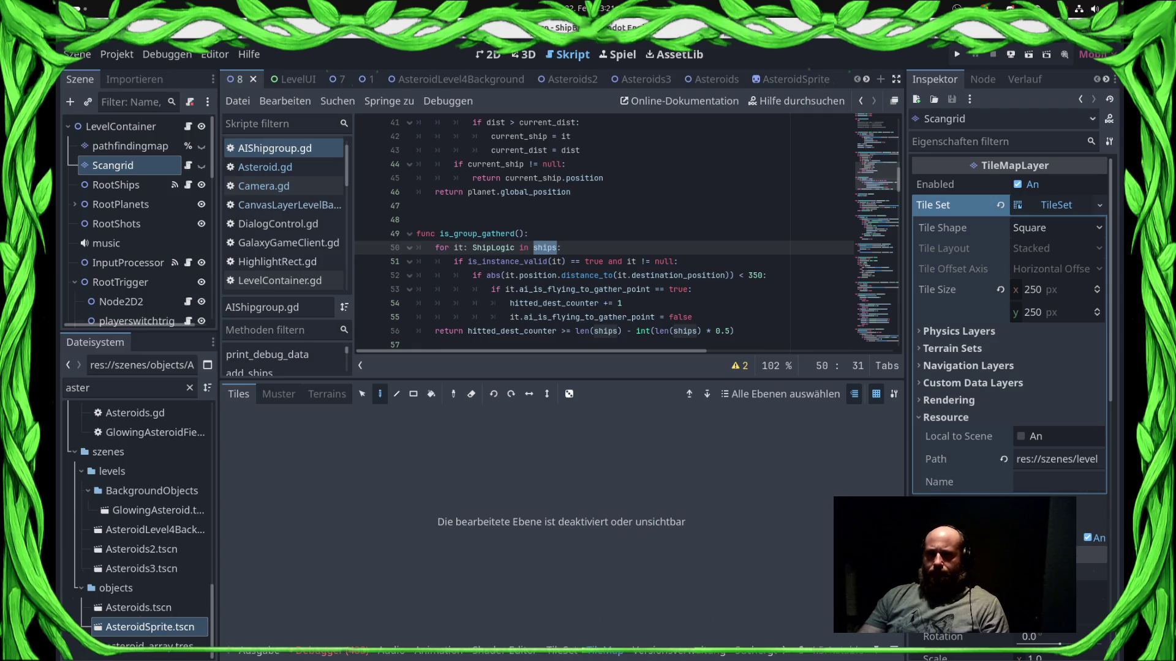
scroll(281, 256, "down", 8)
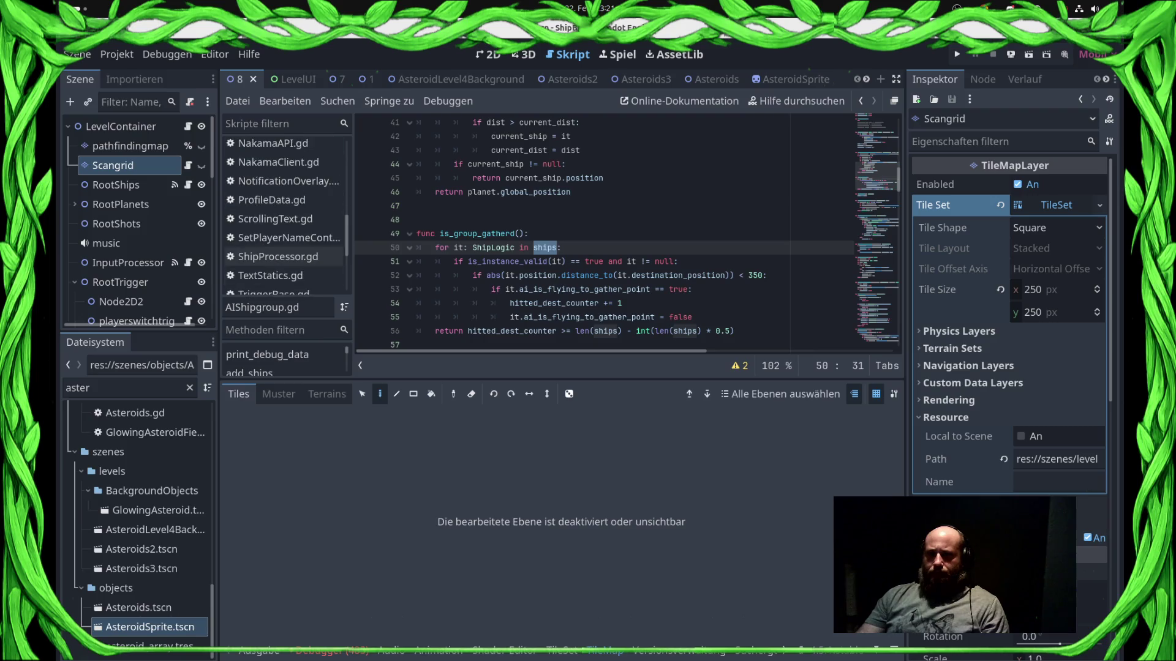
scroll(282, 256, "down", 5)
Open UnitController.gd, read it, then jump to the is_group_gatherd definition in AIShipgroup.gd.
left_click(279, 263)
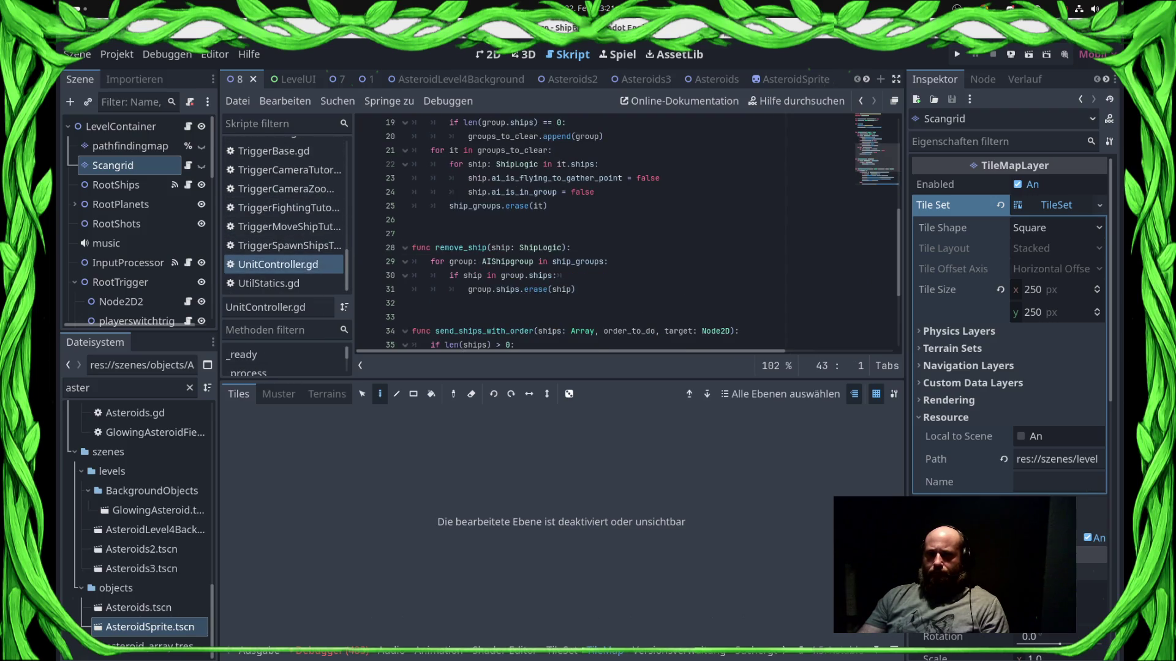
scroll(625, 233, "up", 6)
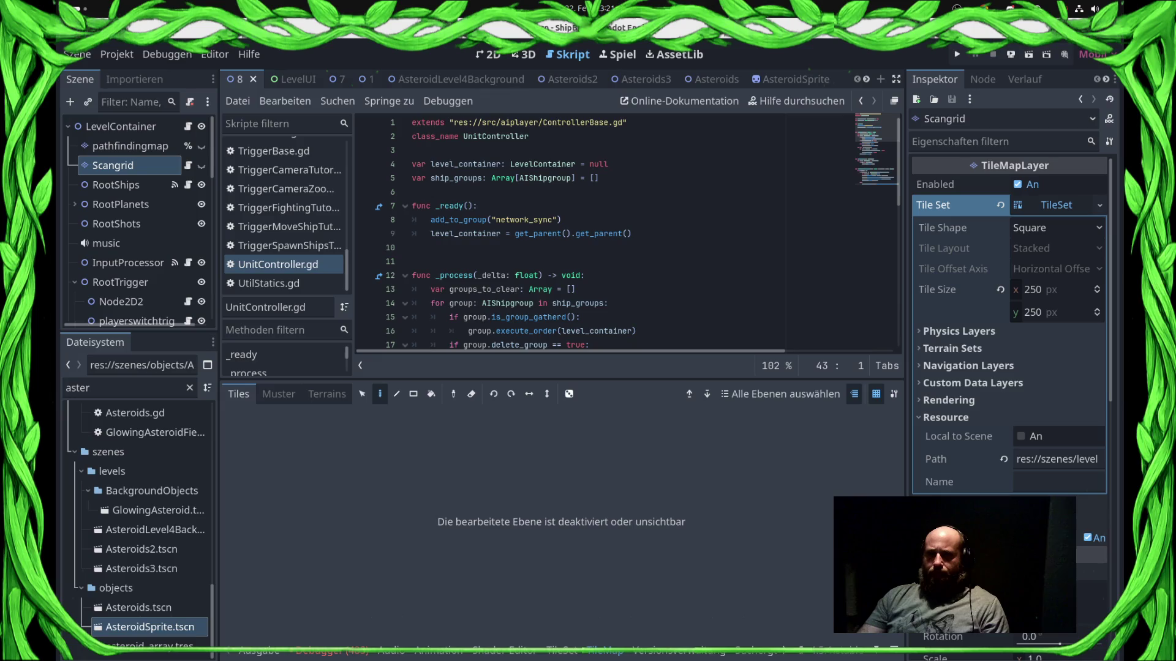
scroll(625, 233, "down", 4)
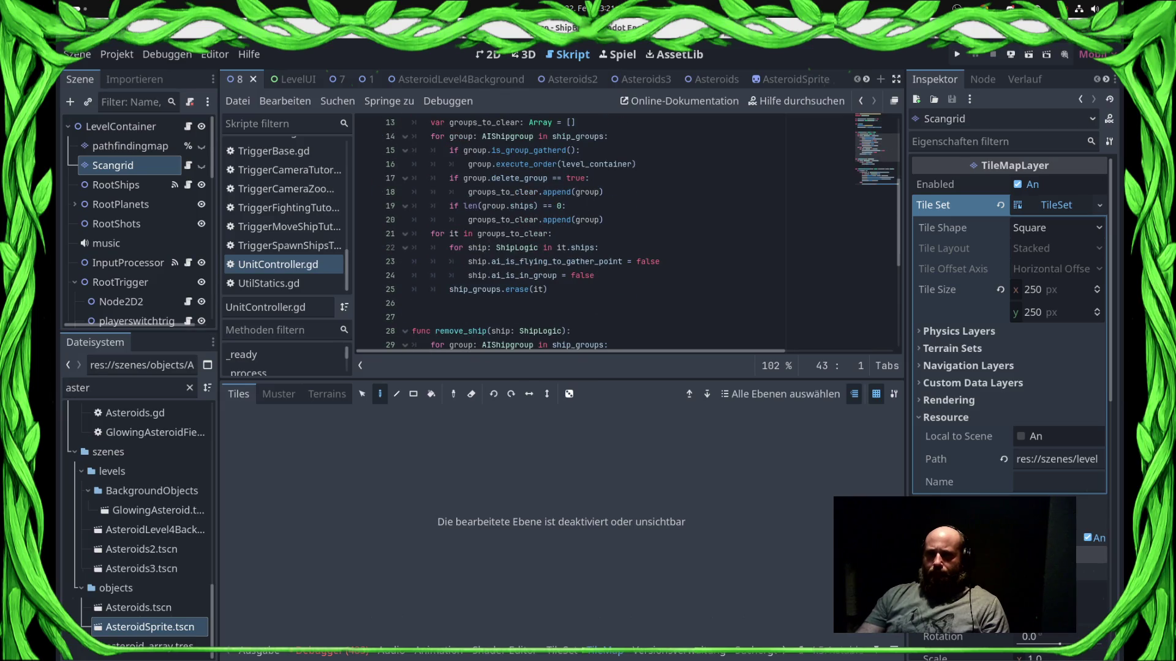
mouse_move(539, 261)
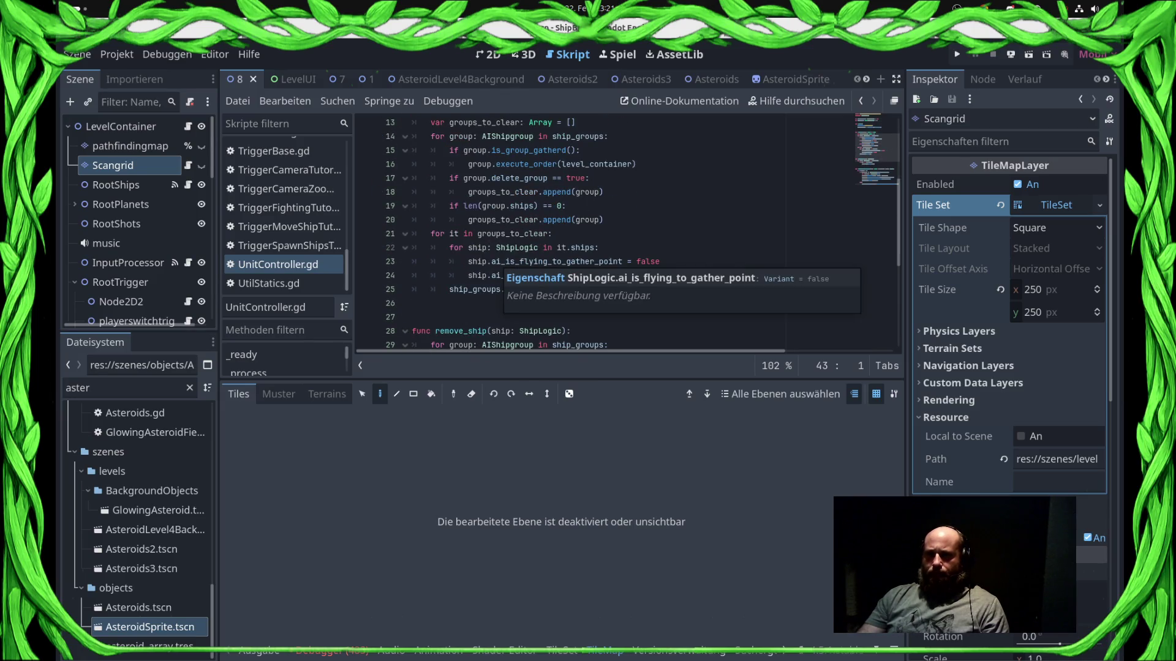
scroll(539, 263, "up", 2)
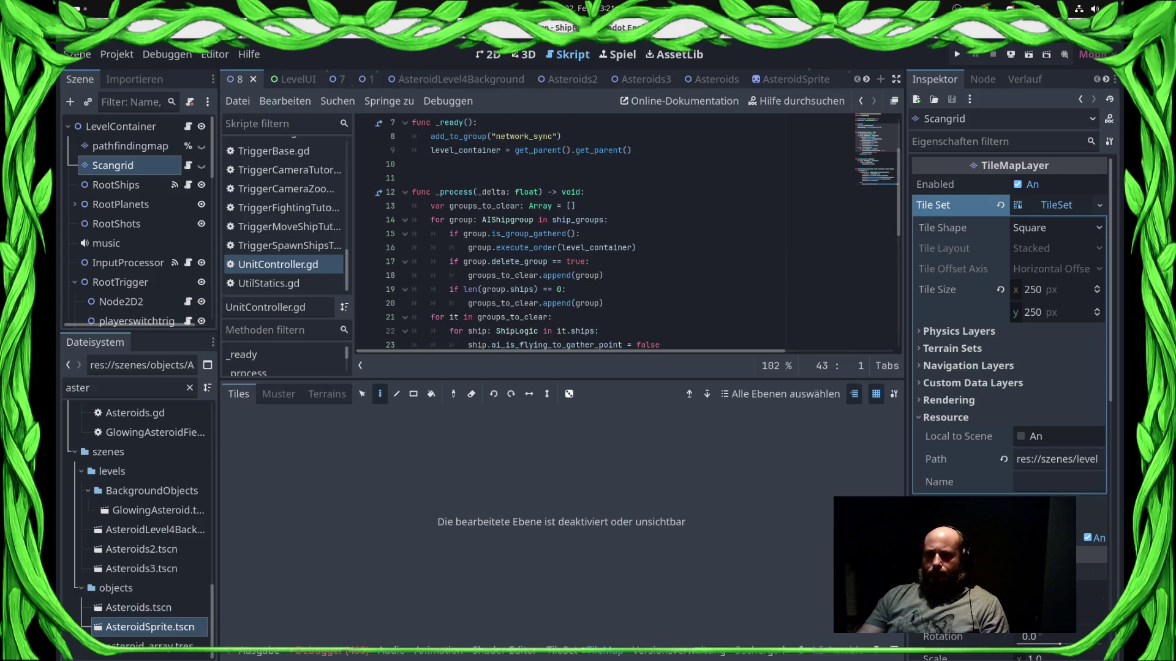
scroll(625, 233, "down", 2)
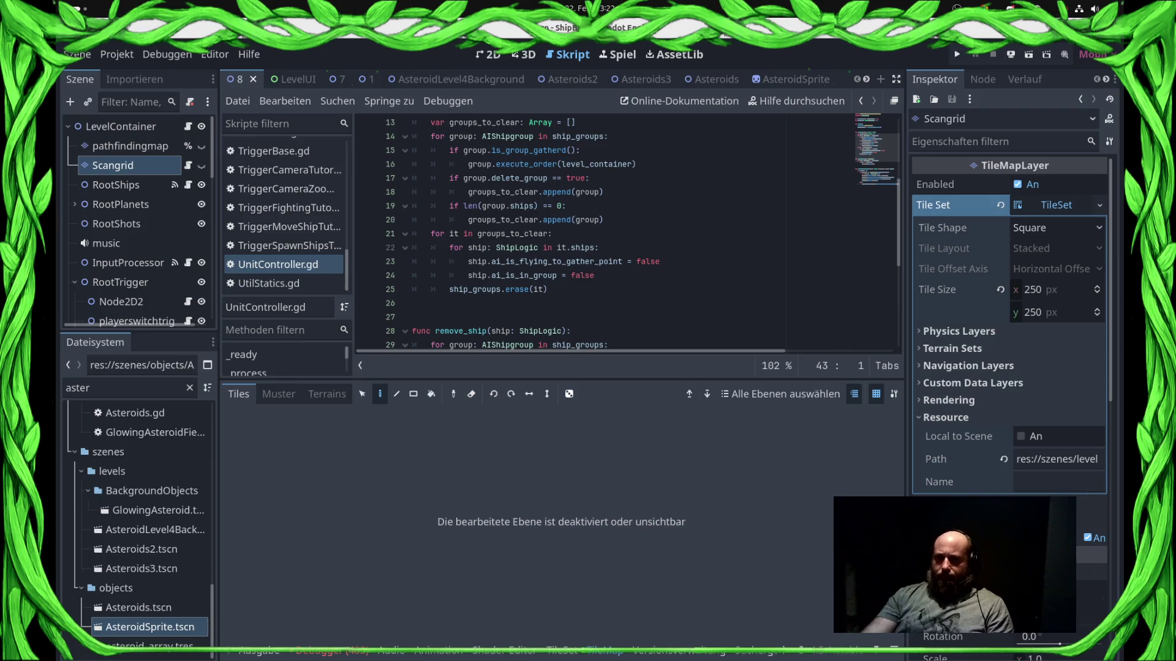
left_click(528, 150, "ctrl")
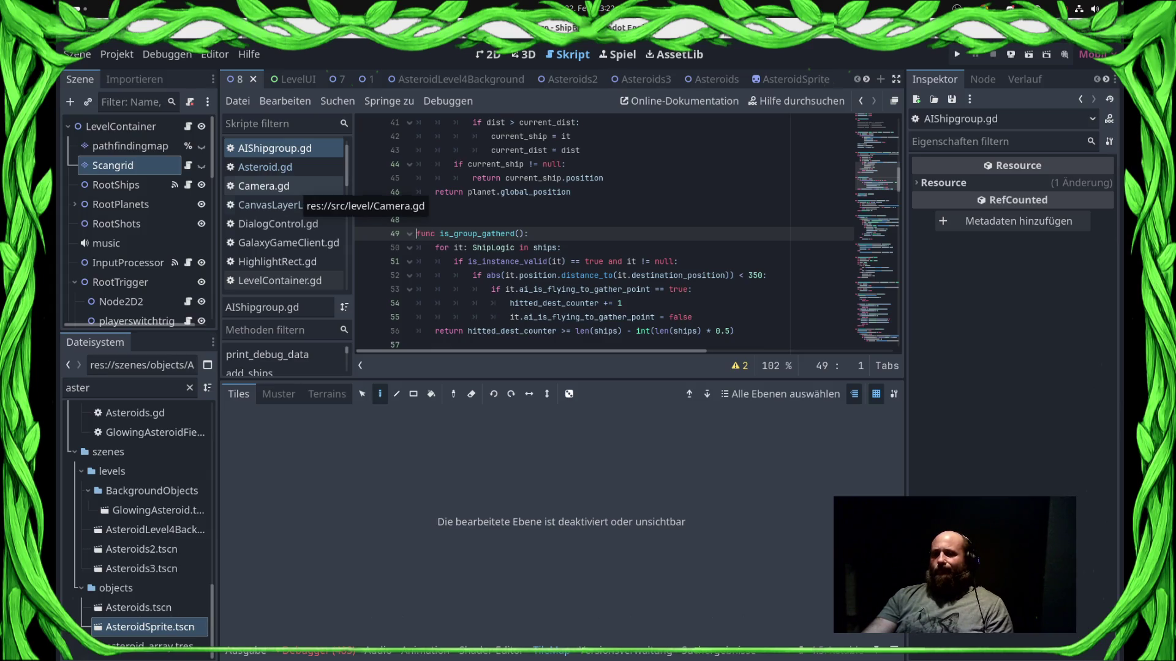
Open ShipProcessor.gd and jump from its remove_ship call to the definition in UnitController.gd.
scroll(282, 214, "down", 10)
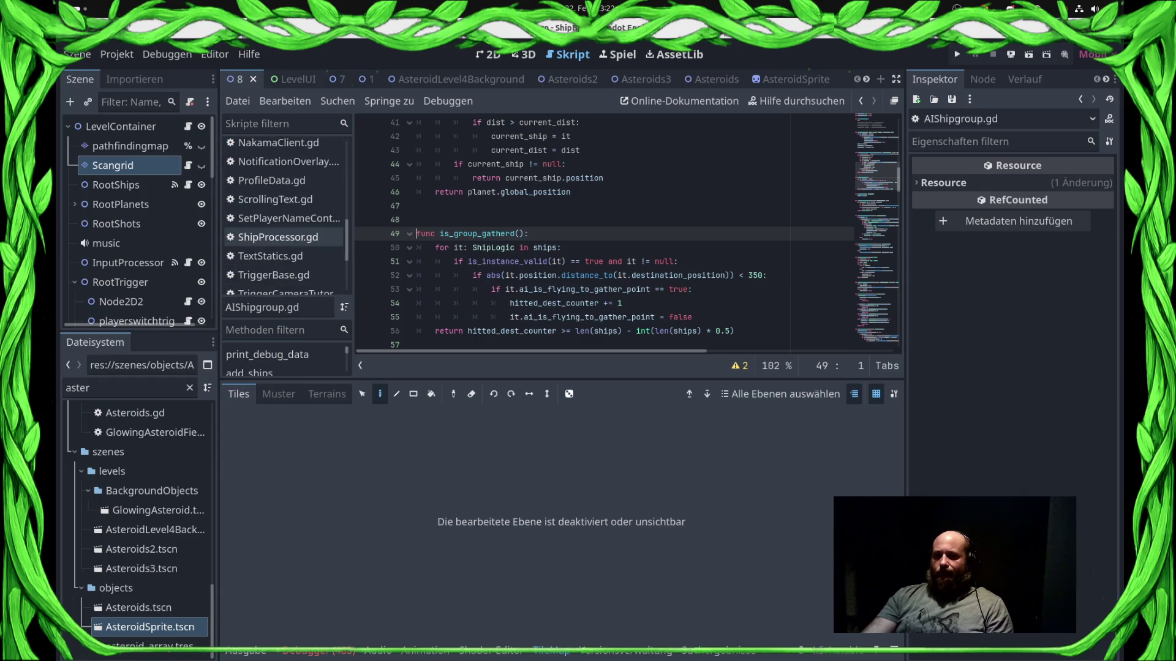
left_click(276, 237)
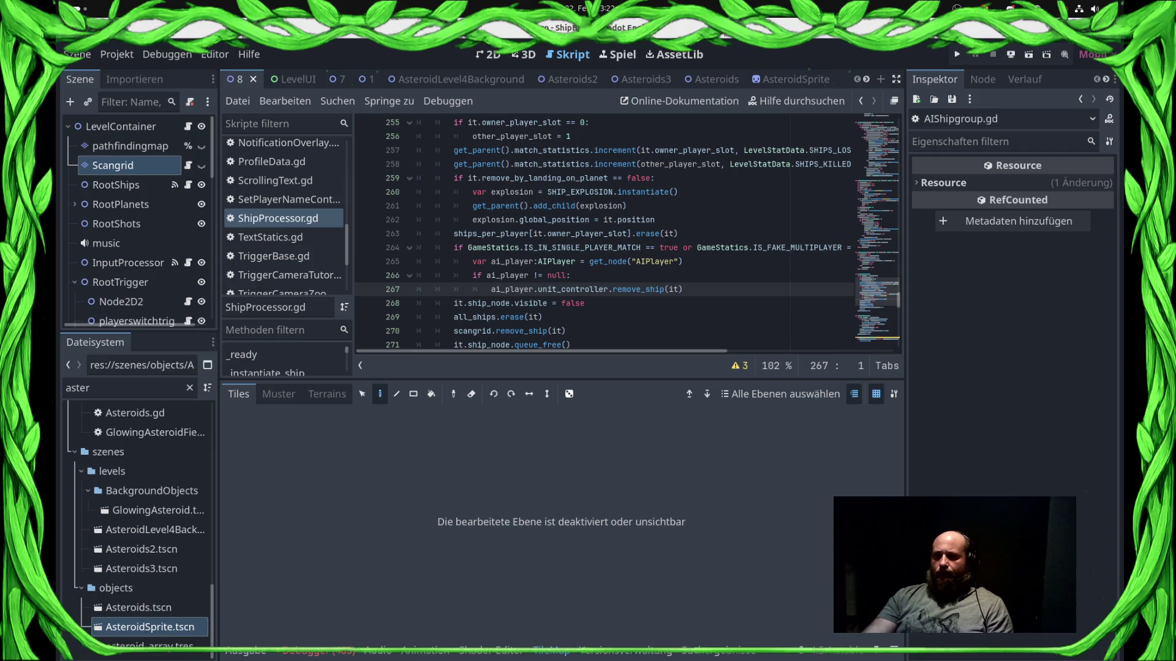
left_click(639, 289, "ctrl")
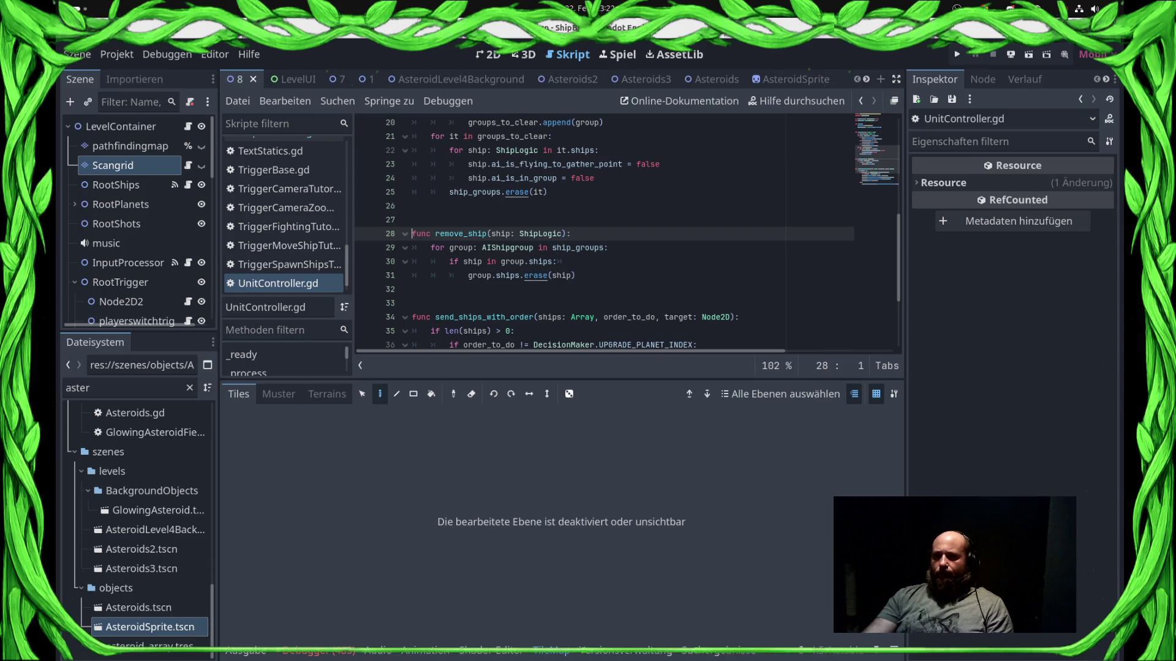
left_click(536, 276, "ctrl")
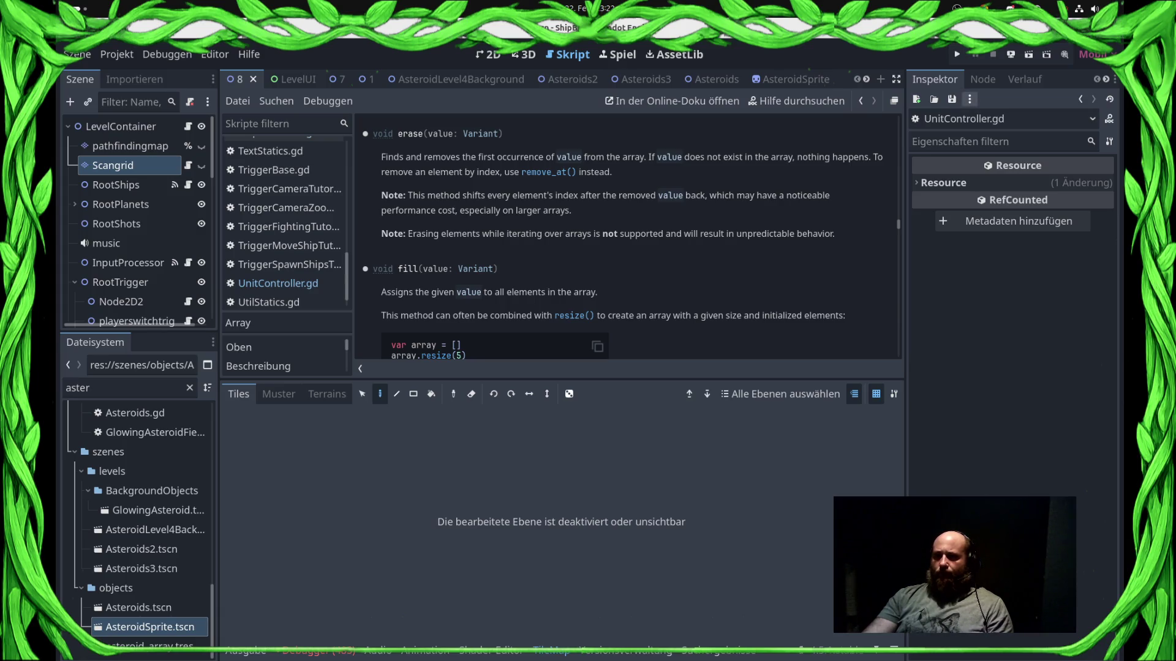
left_click(860, 101)
Review remove_ship around ship_groups.erase(it) in UnitController.gd, then open ShipProcessor.gd at line 267.
scroll(612, 233, "down", 3)
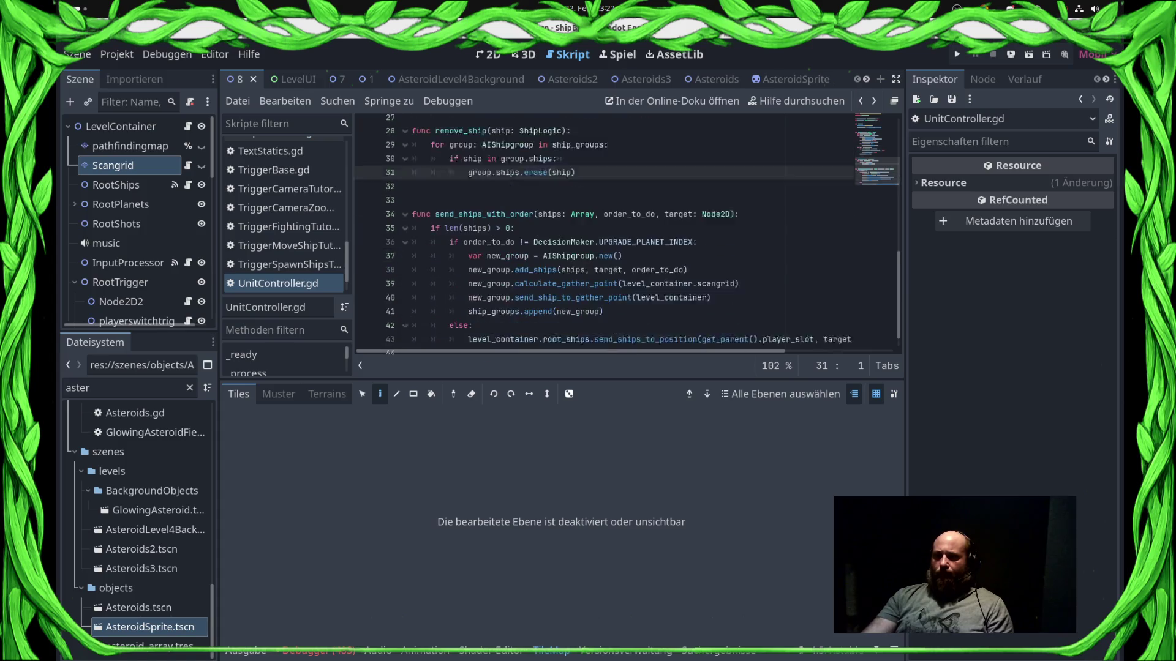
mouse_move(667, 220)
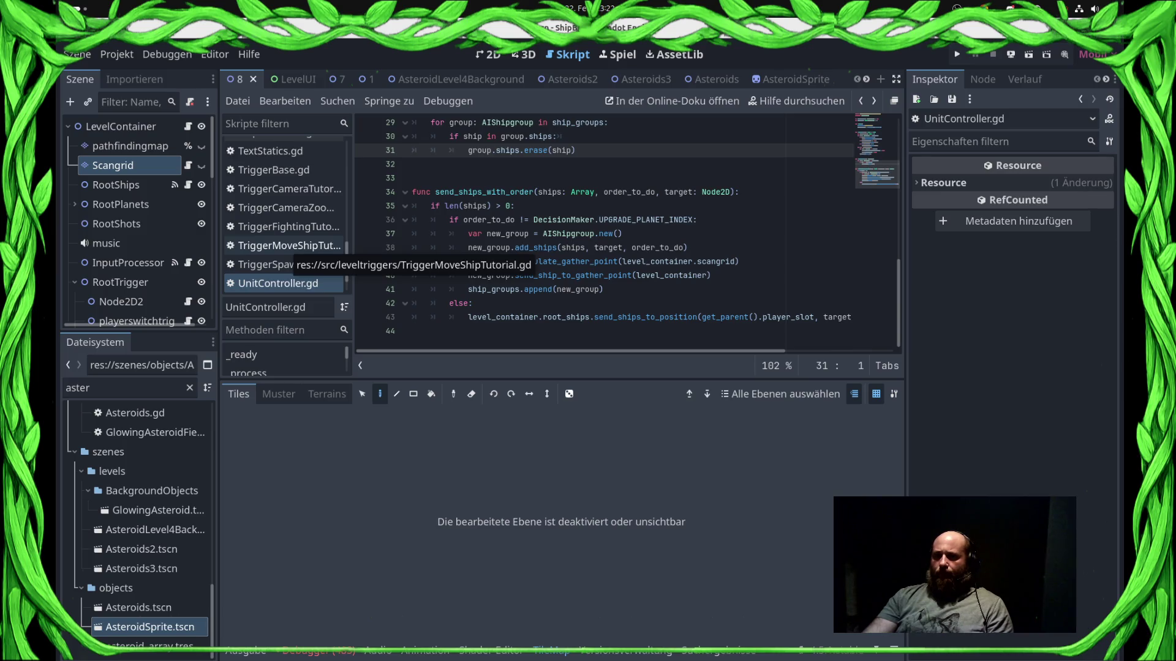
scroll(613, 233, "up", 2)
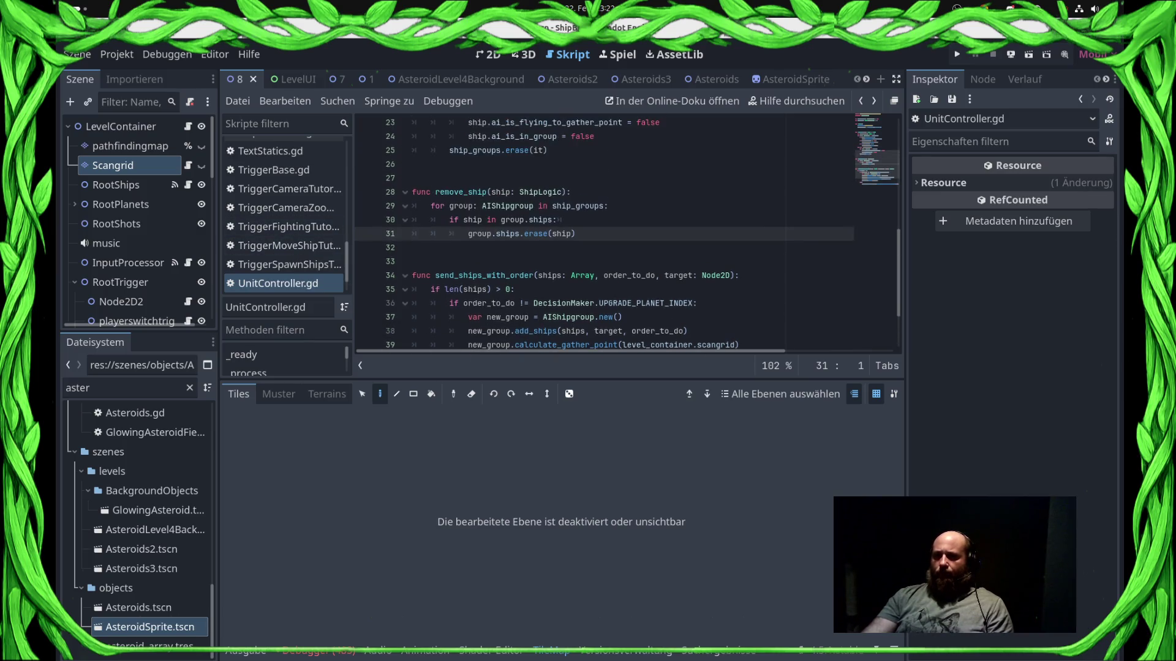
scroll(613, 232, "down", 2)
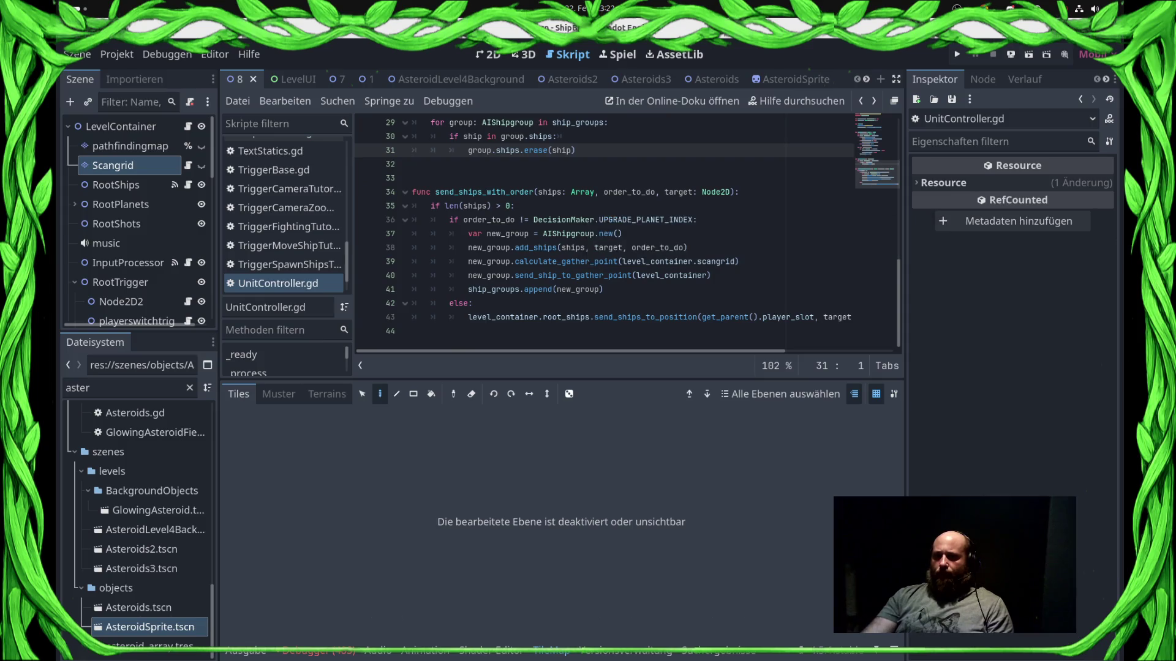
scroll(612, 233, "up", 1)
scroll(612, 233, "up", 5)
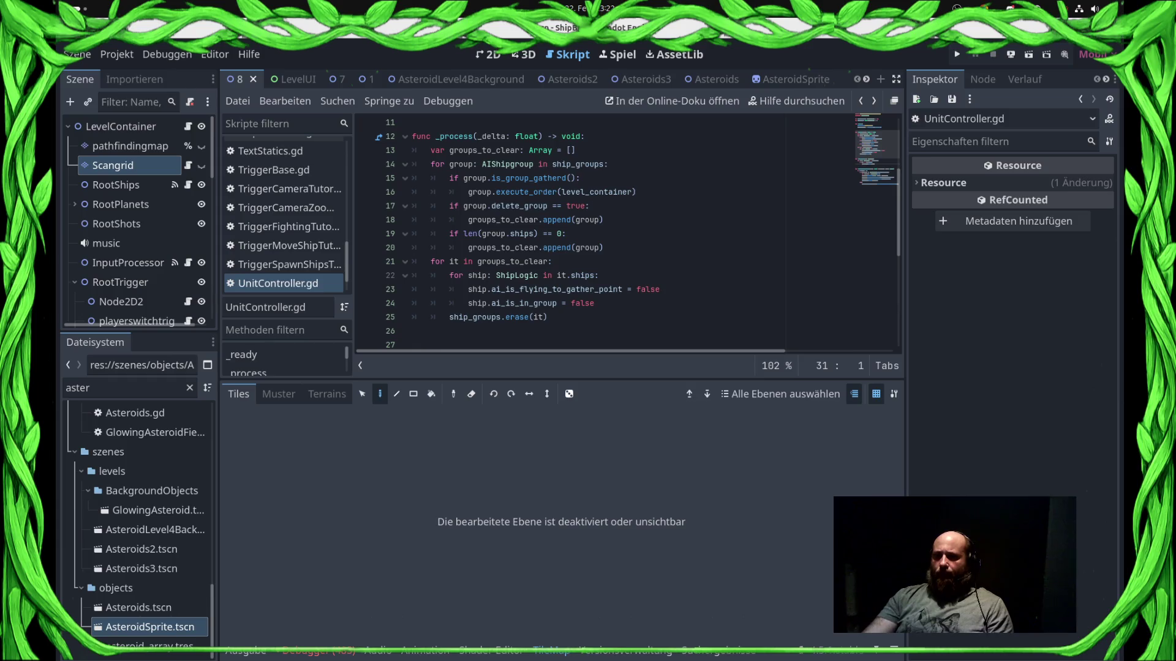
left_click(548, 316)
scroll(587, 317, "down", 3)
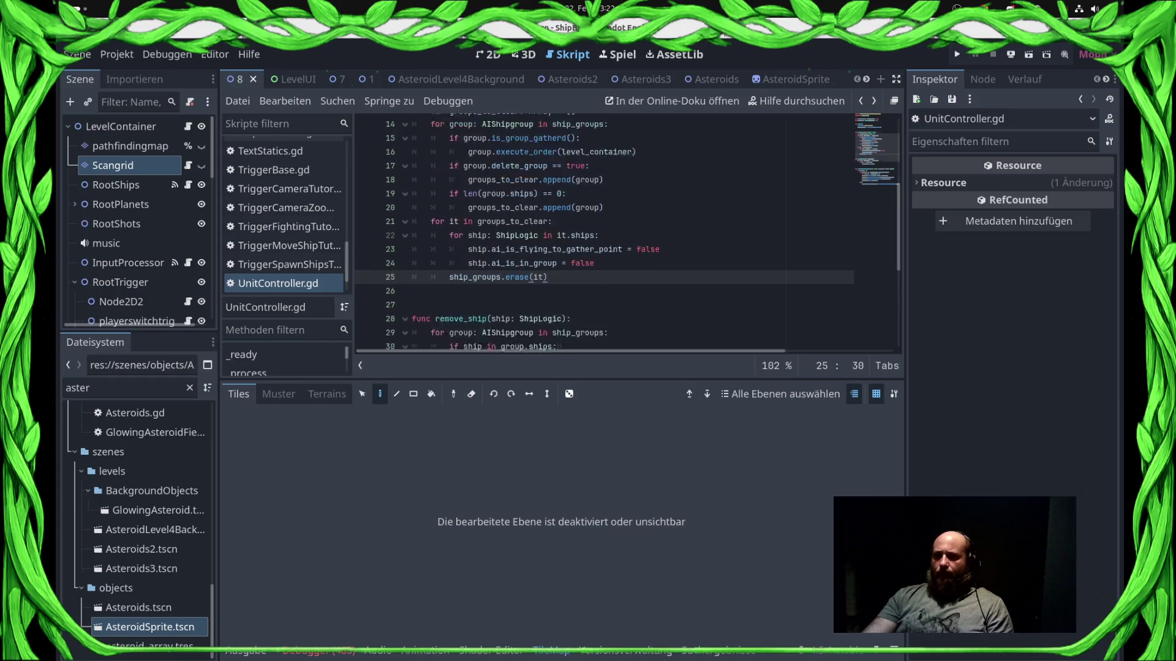
mouse_move(587, 317)
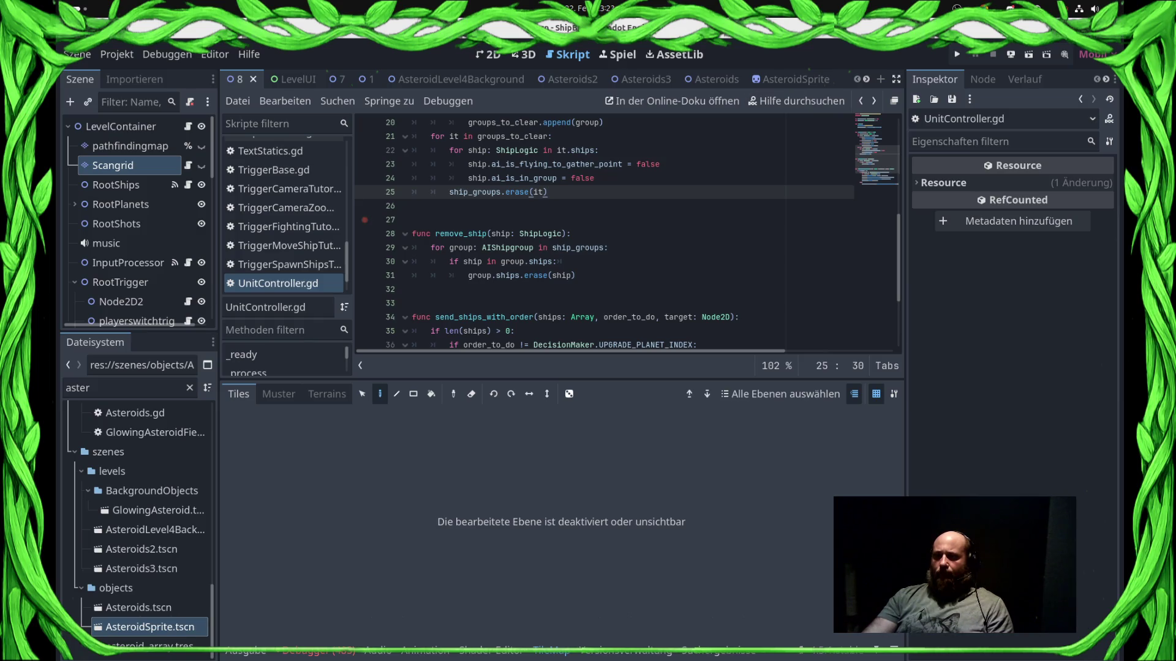
scroll(282, 245, "up", 4)
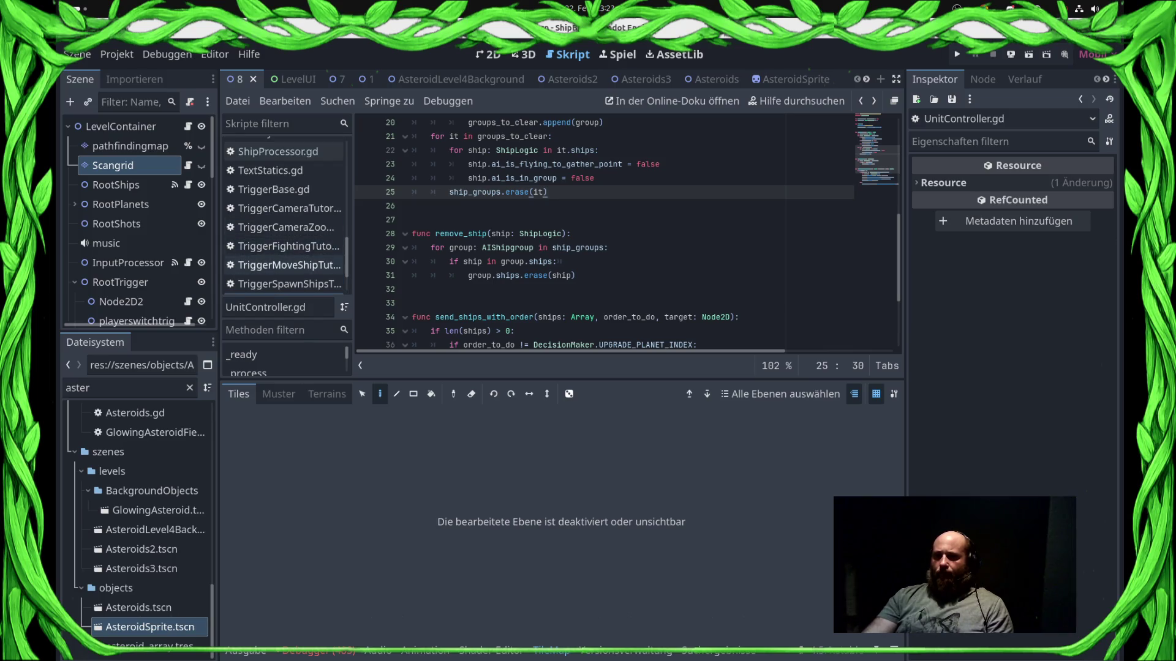
left_click(277, 209)
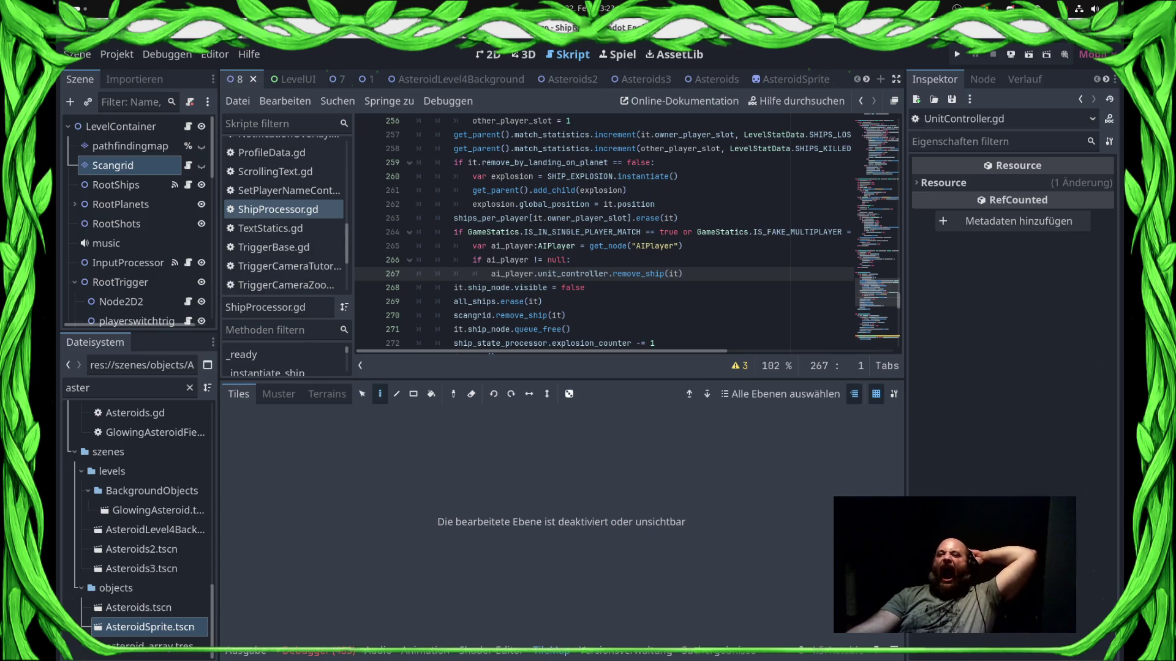
scroll(628, 233, "up", 2)
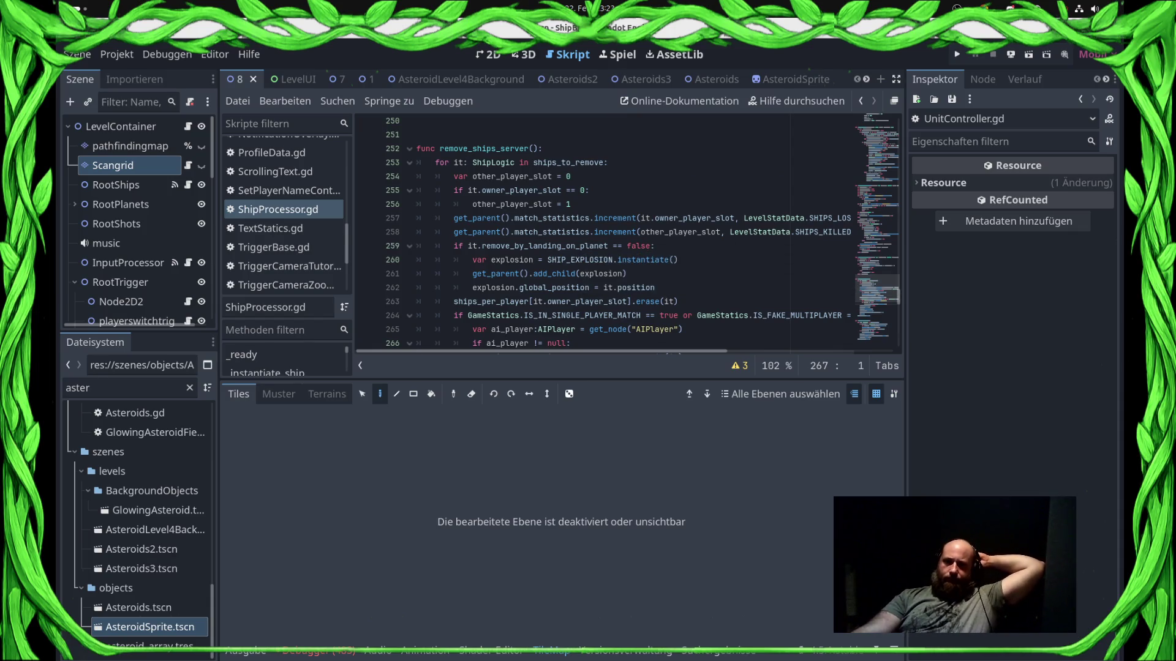
scroll(627, 233, "down", 2)
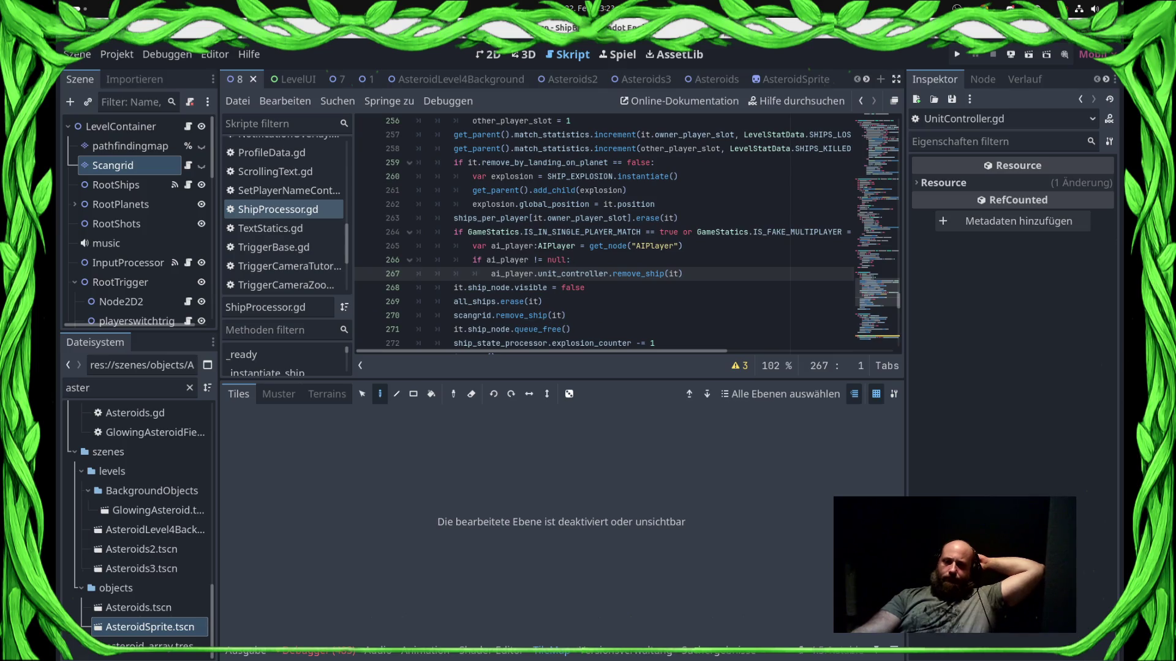
scroll(628, 233, "down", 2)
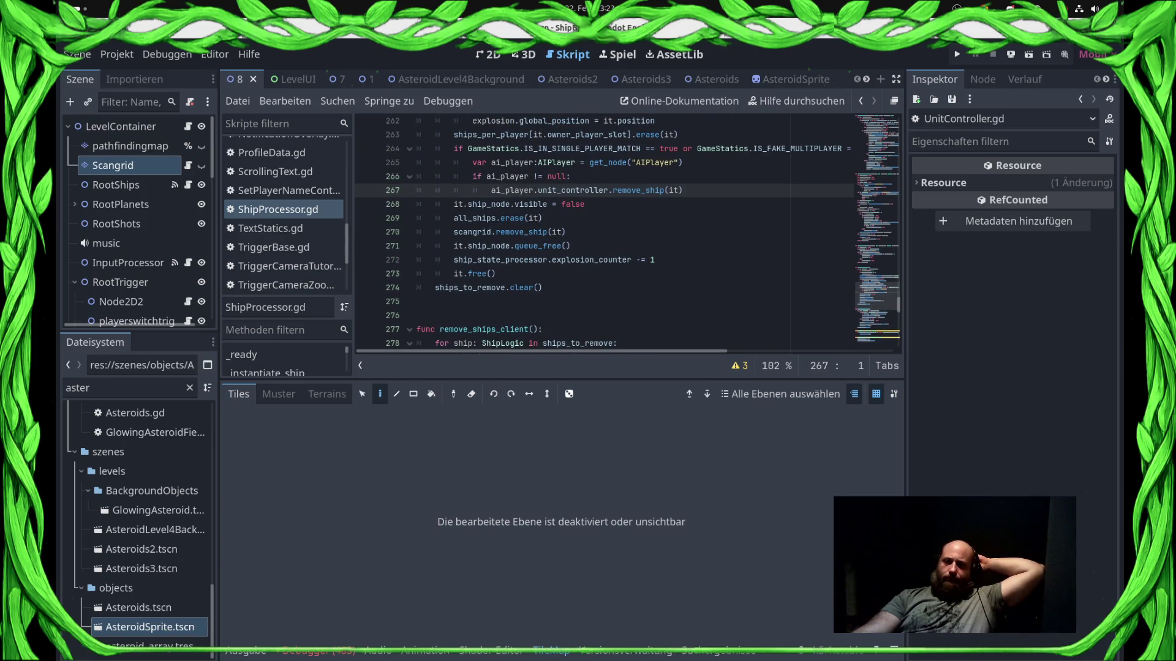